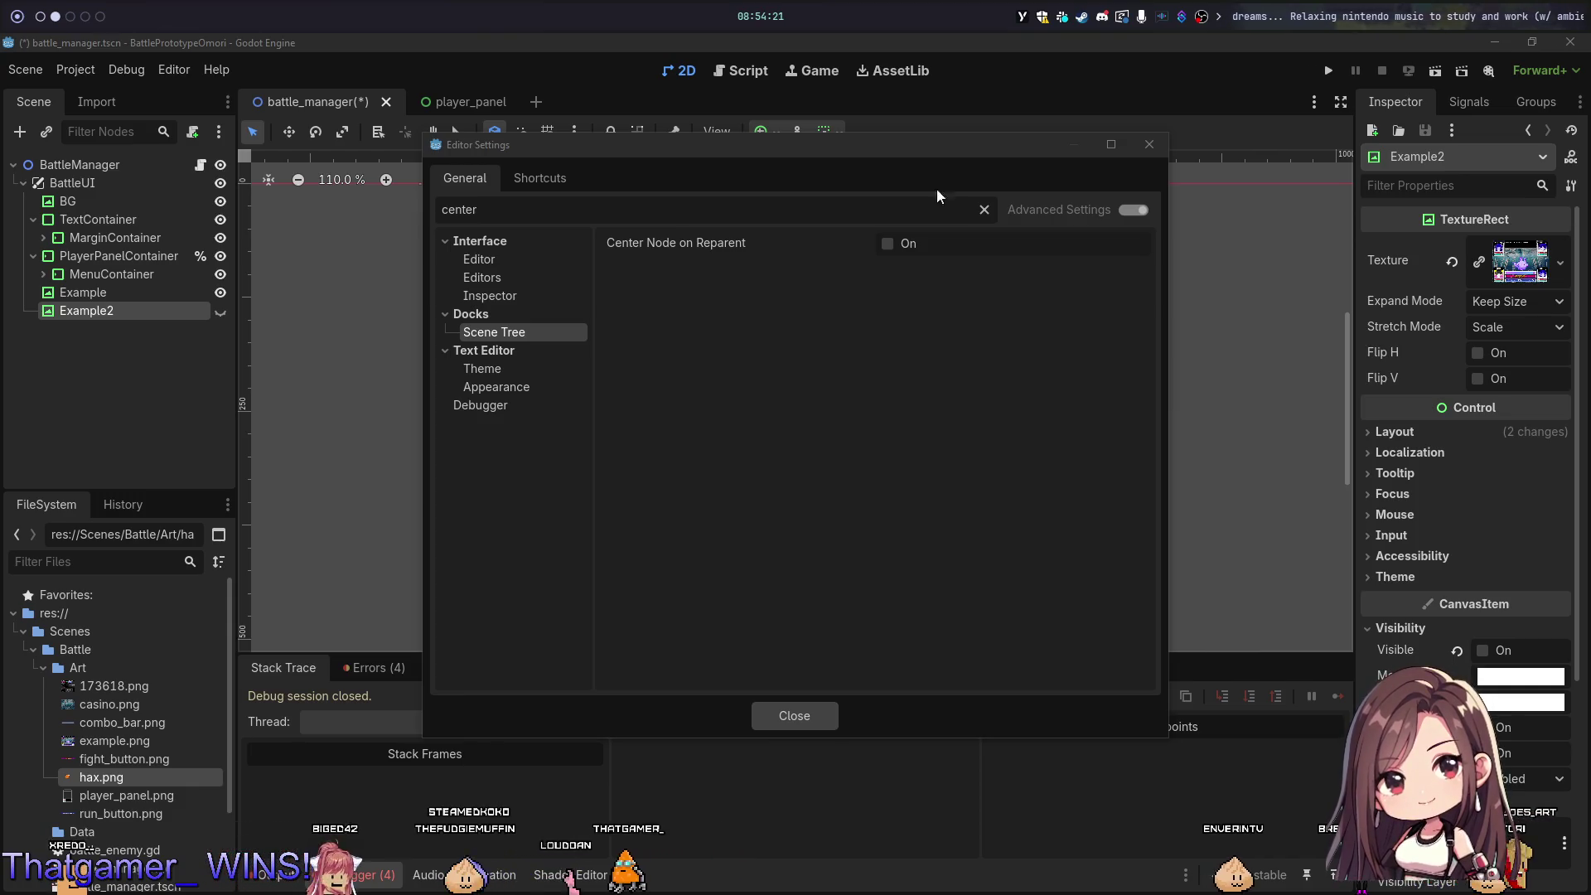
Step: Review the Interface > Inspector editor settings matching 'center', then close Editor Settings
left_click(823, 367)
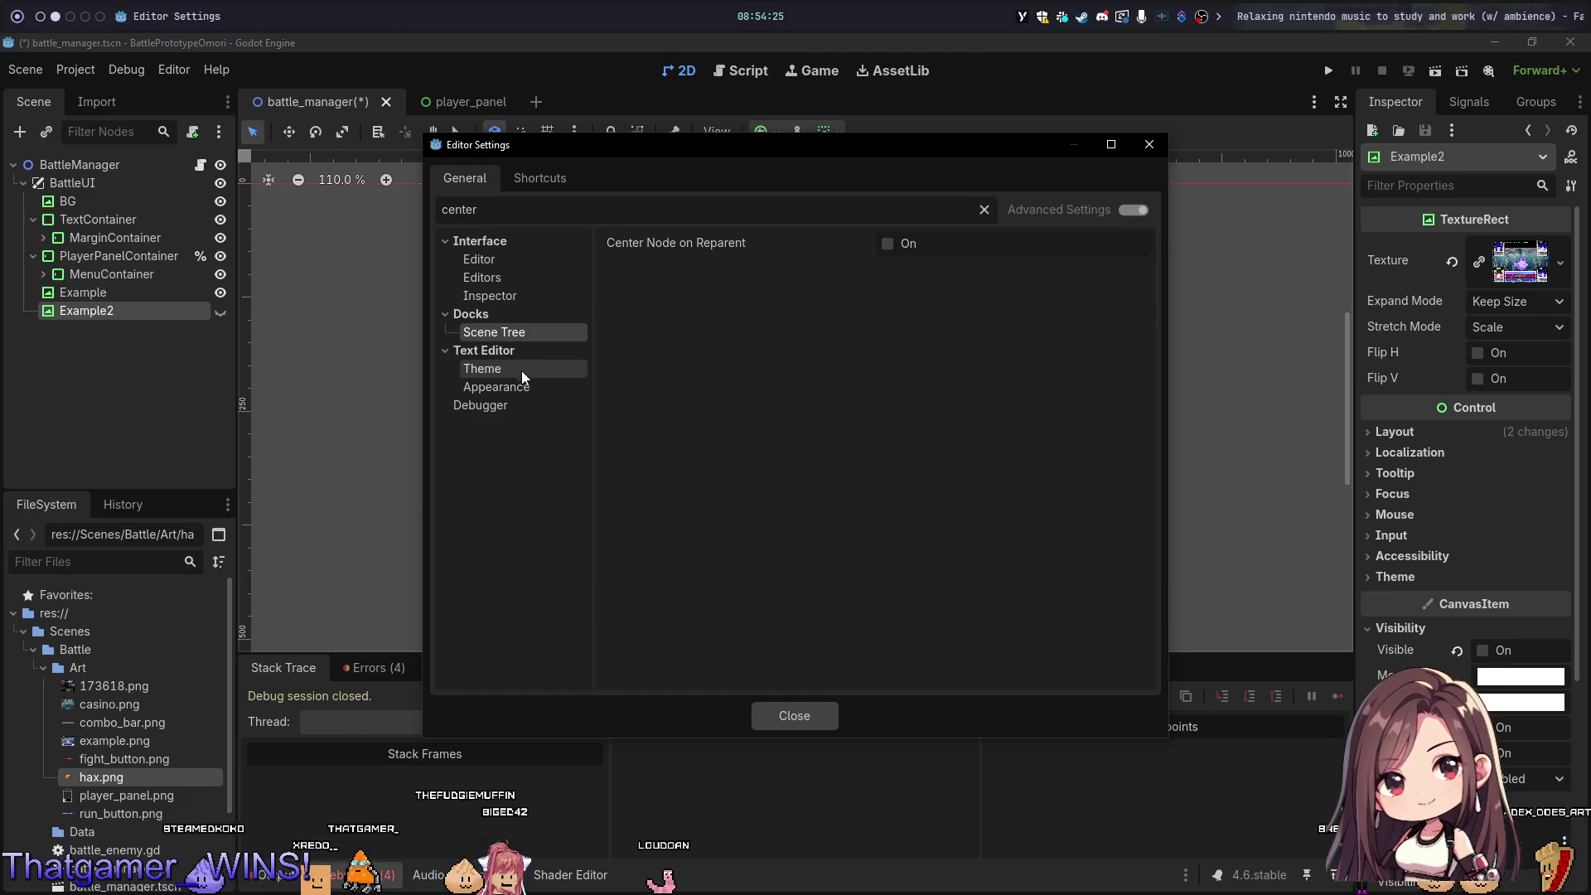
left_click(541, 247)
left_click(541, 250)
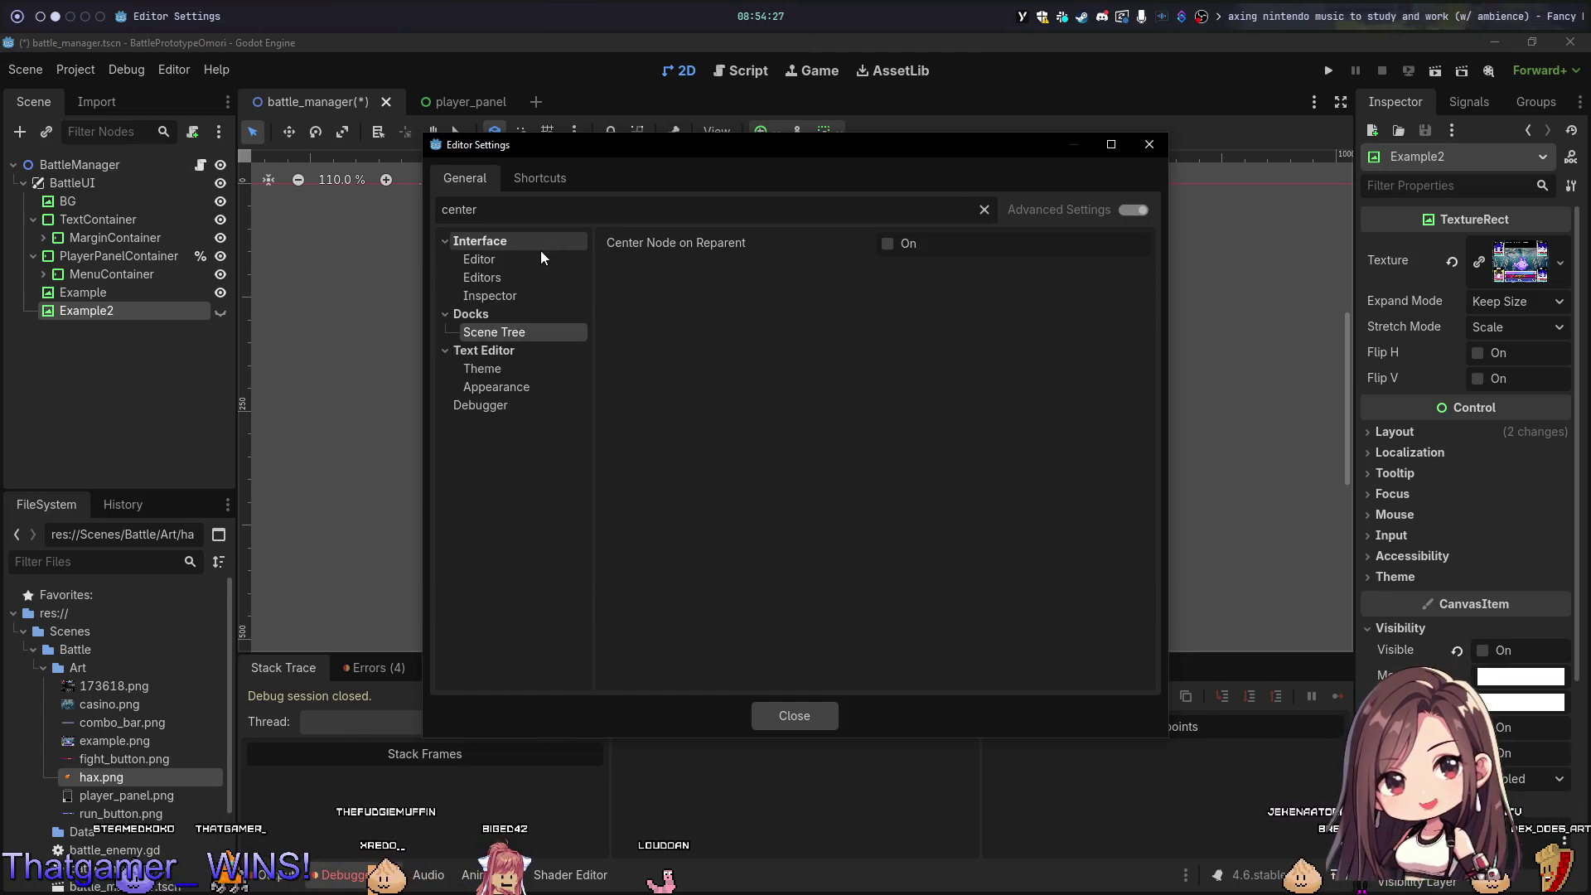
left_click(540, 260)
left_click(550, 299)
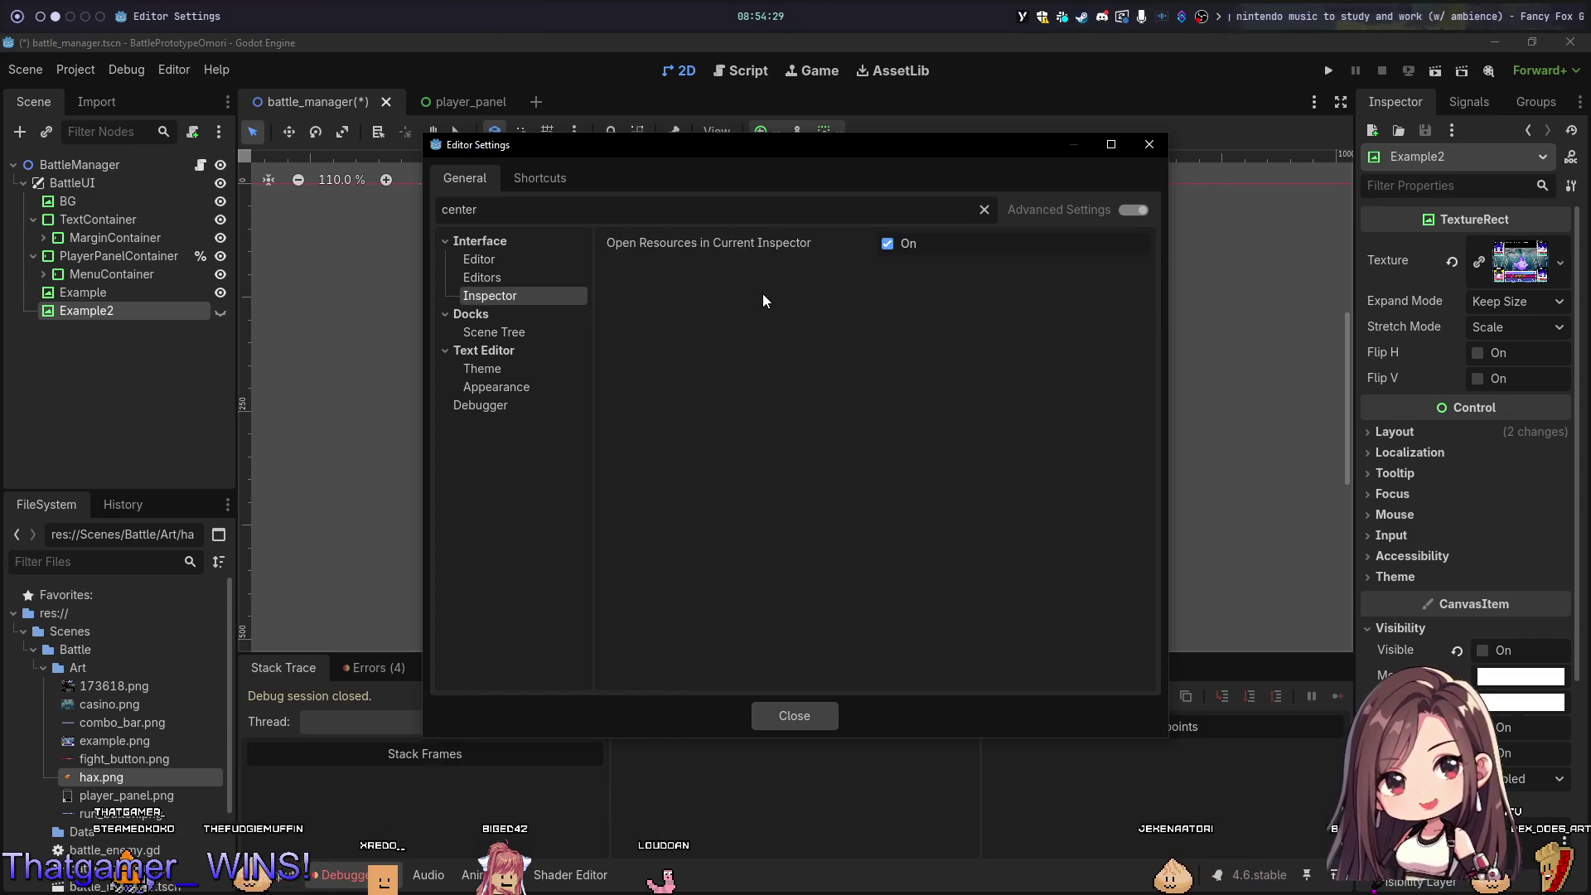
key("Escape")
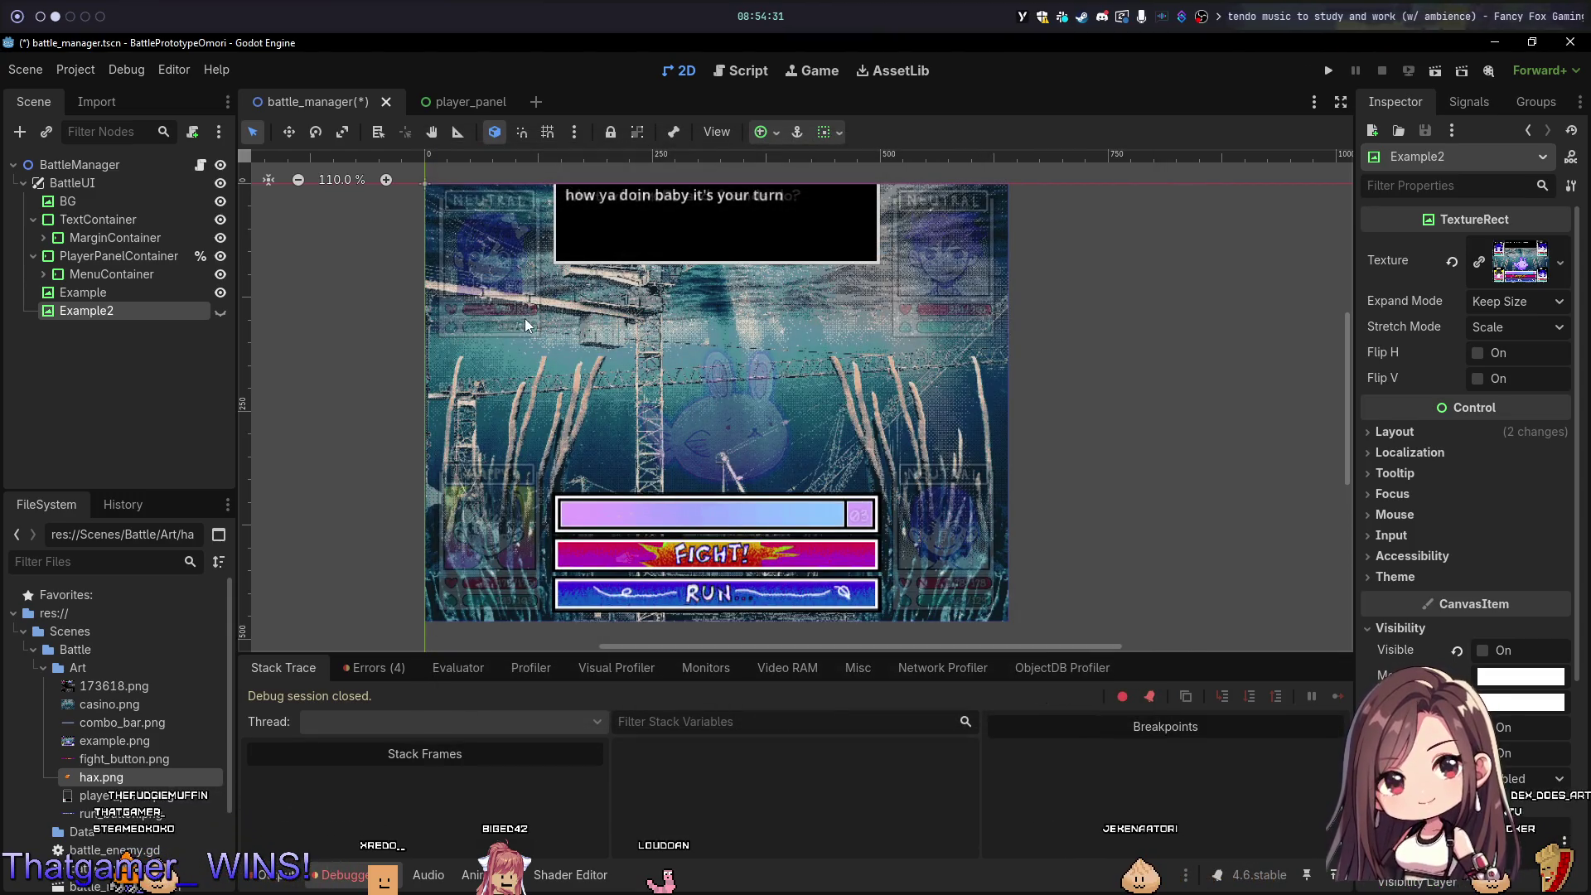
key("ctrl+comma")
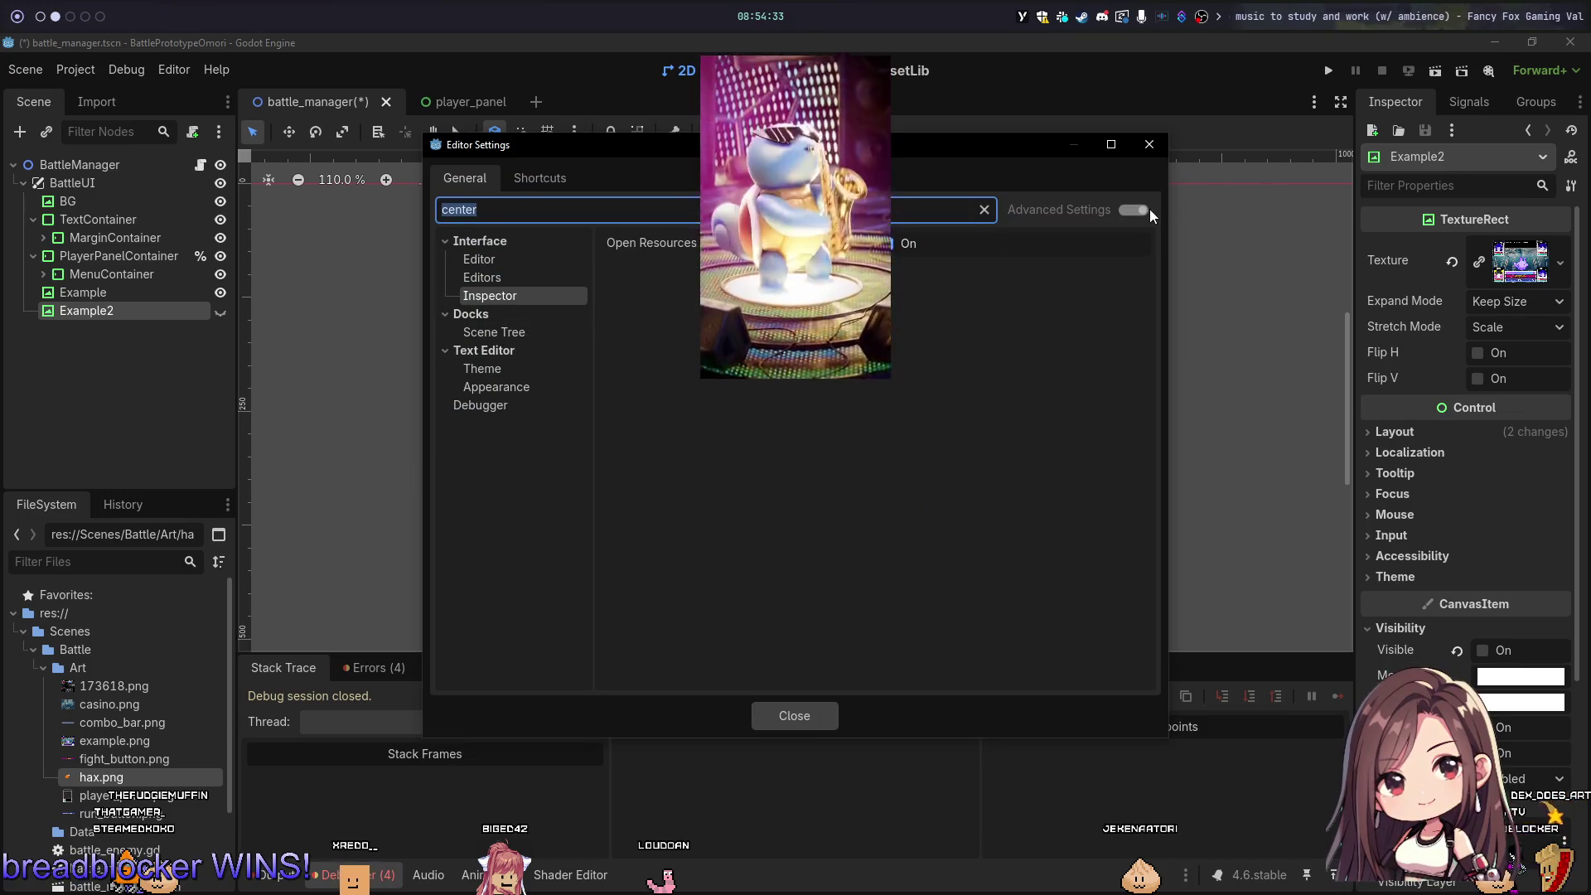
left_click(1131, 209)
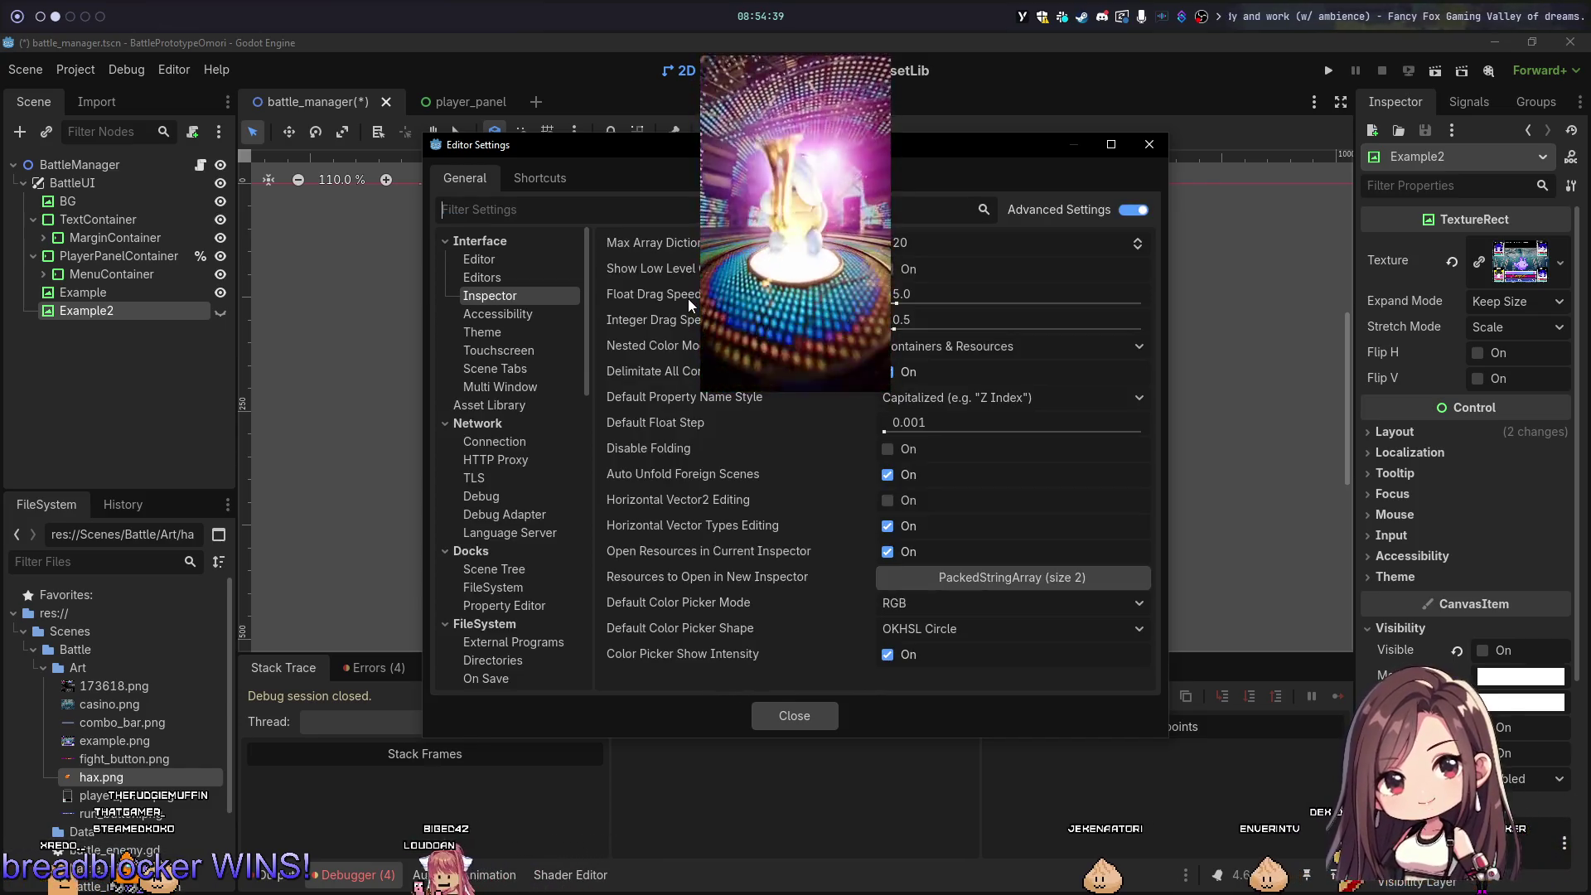
left_click(534, 260)
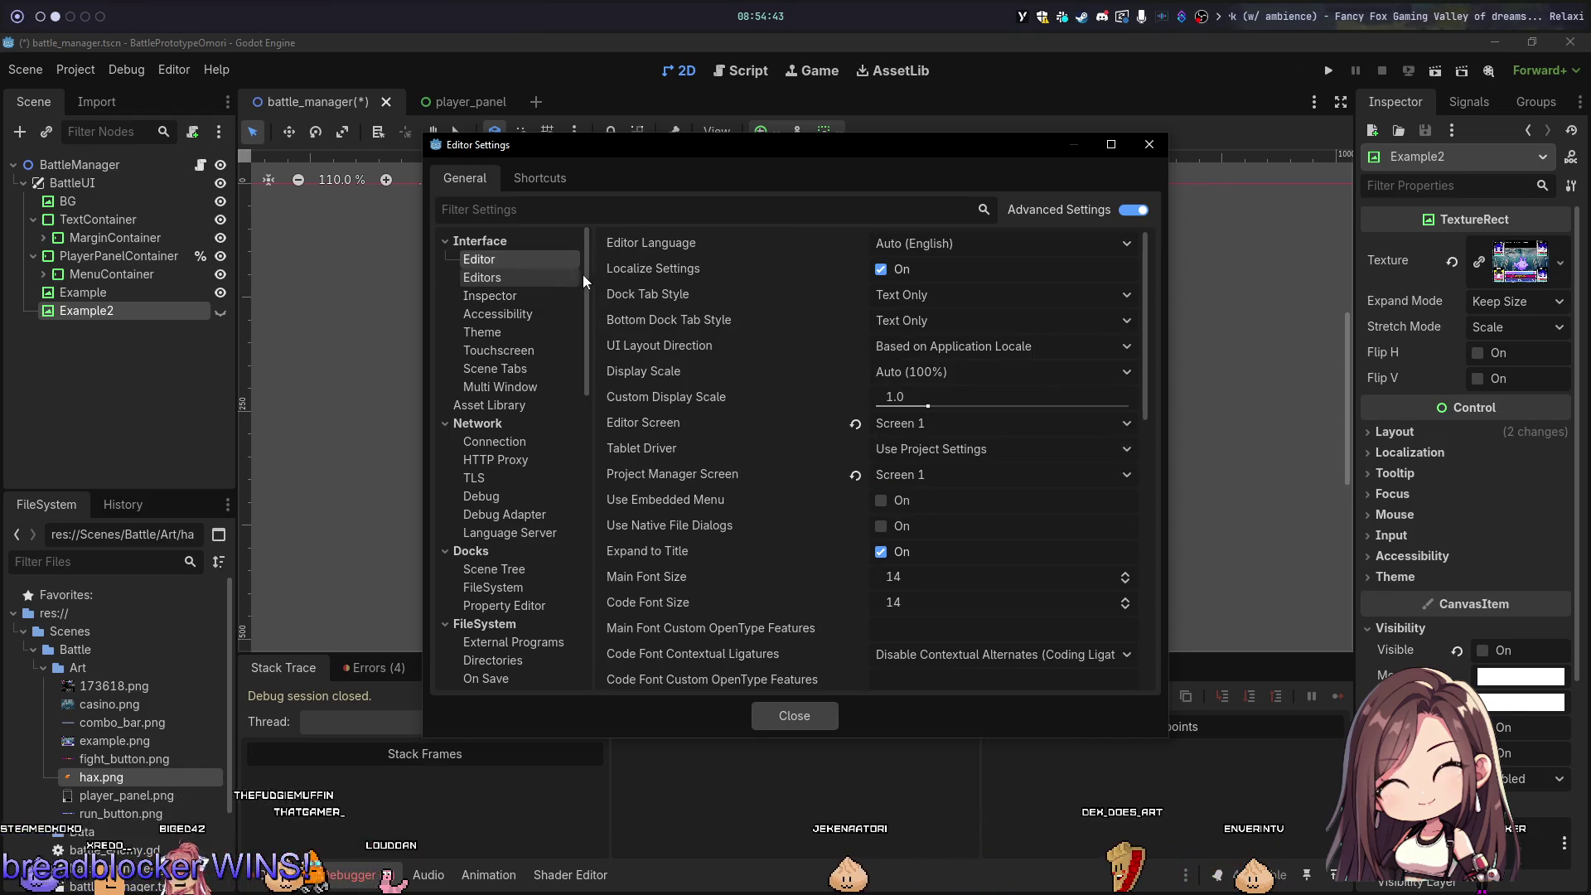
scroll(715, 497, "down", 4)
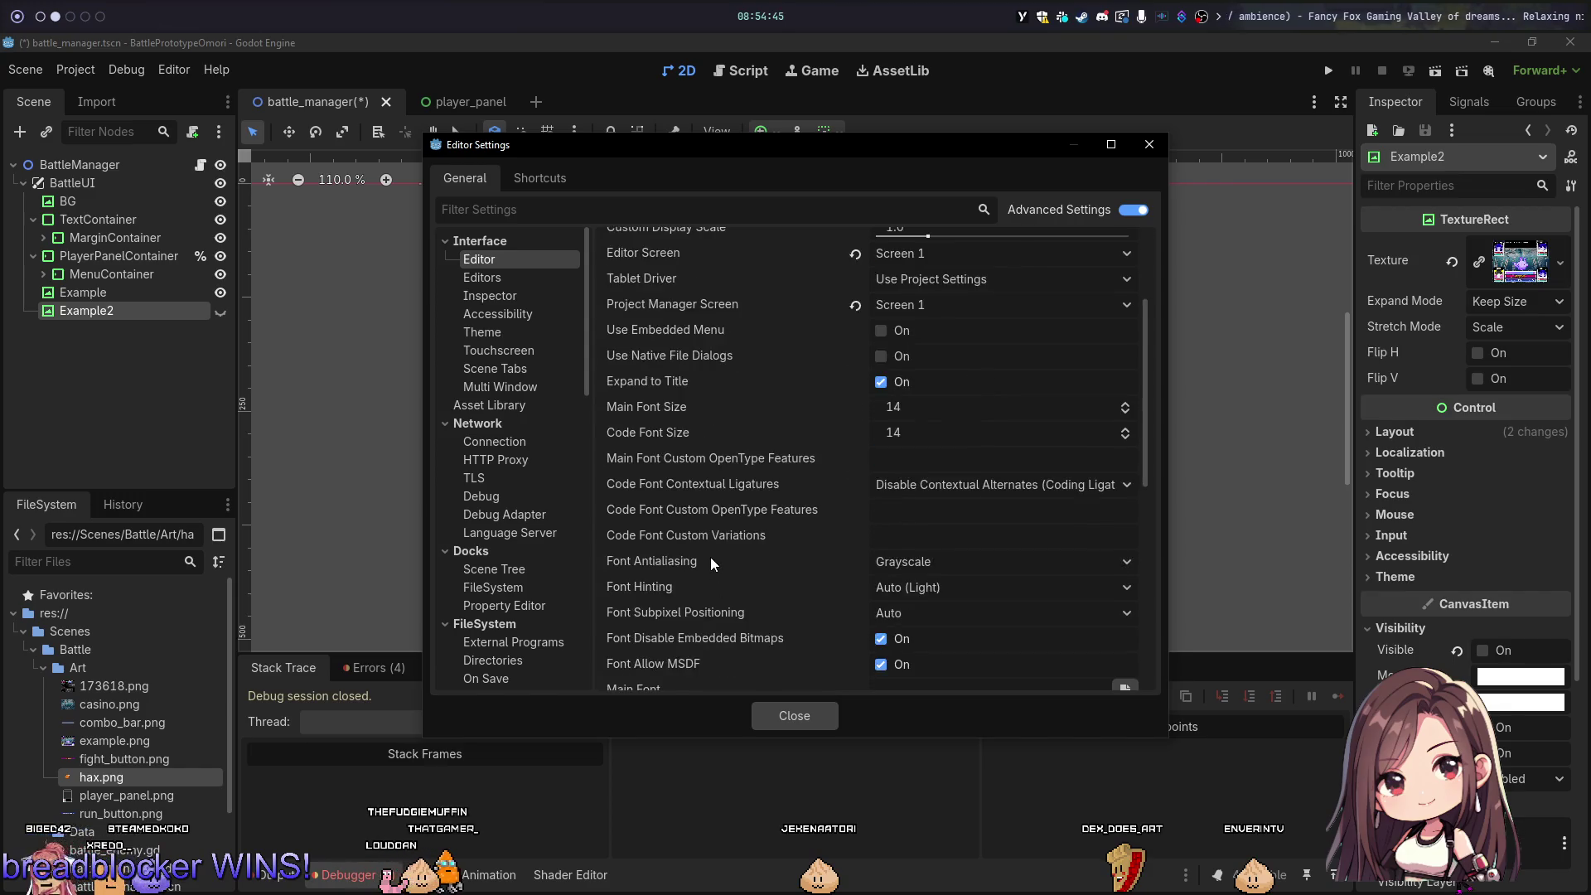
scroll(711, 563, "down", 12)
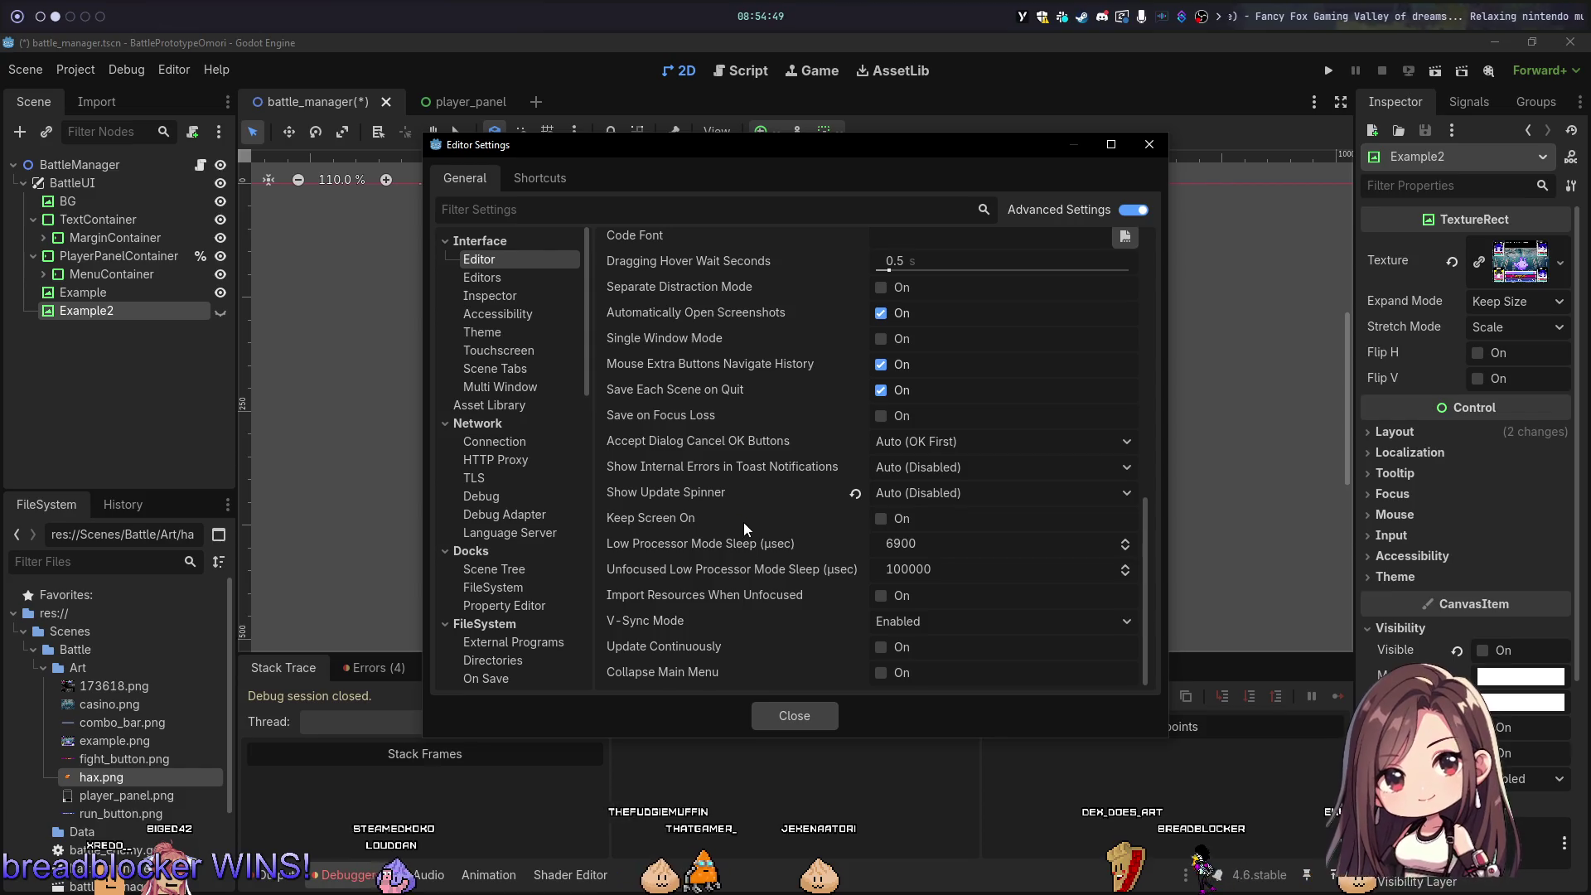
key("Escape")
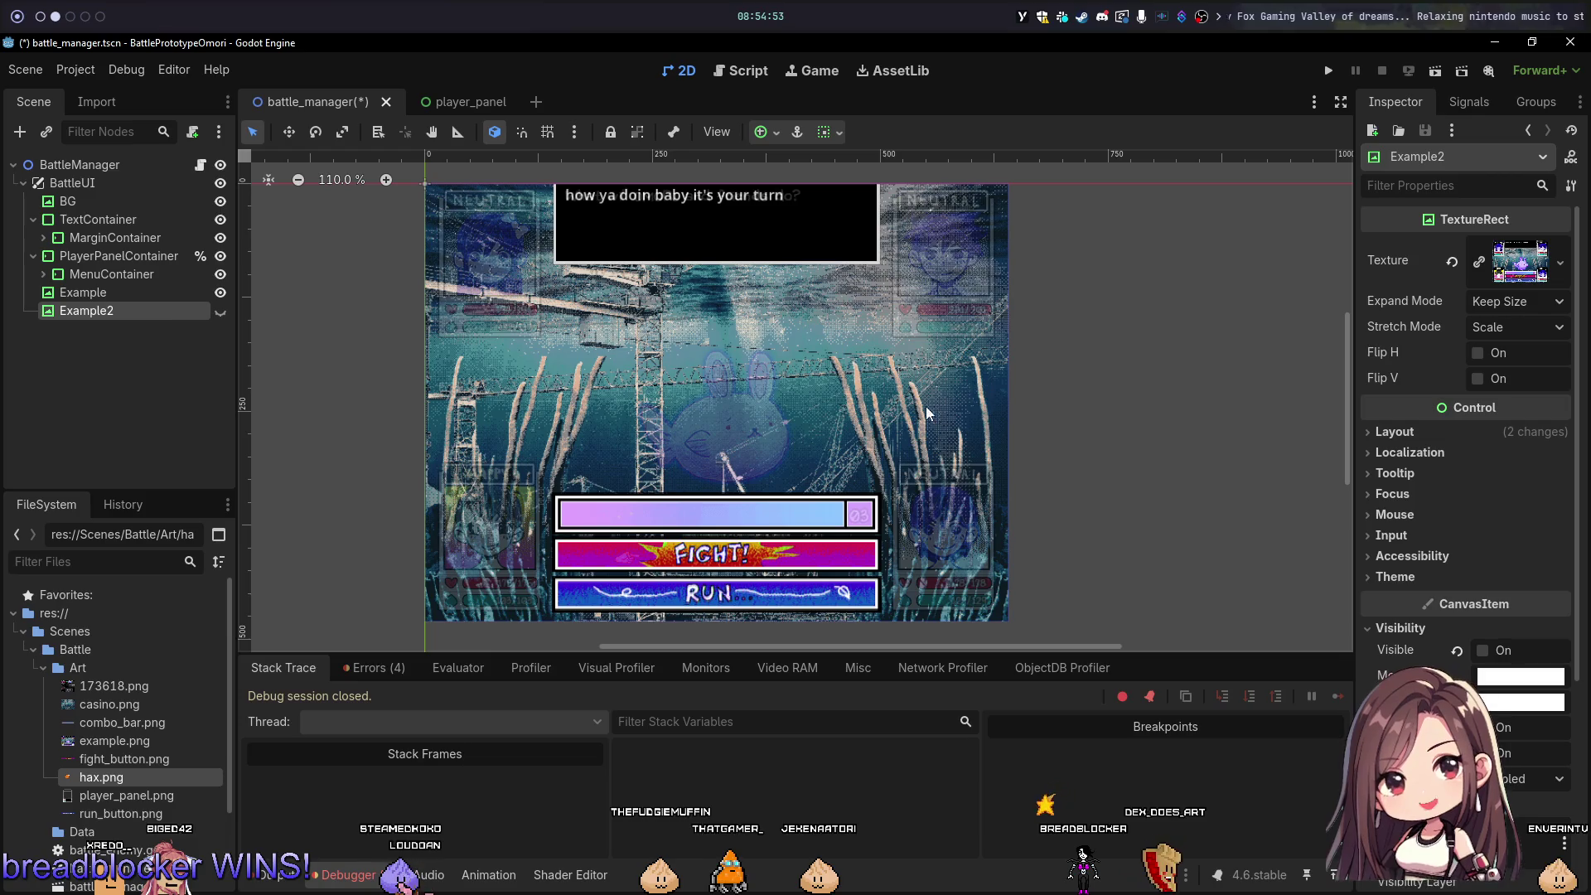
scroll(540, 381, "left", 5)
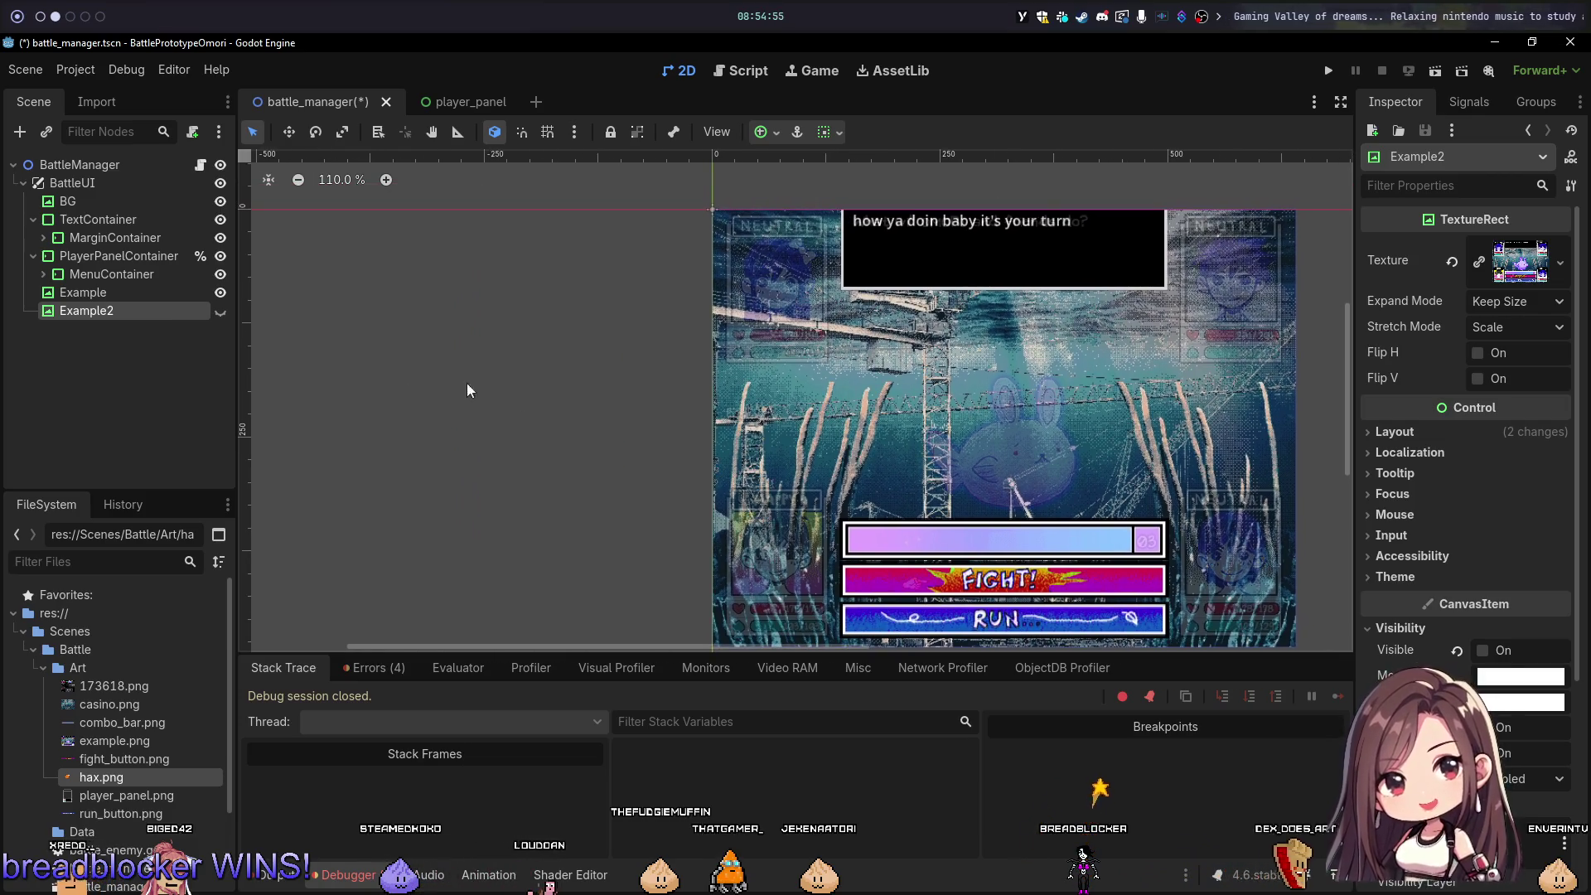
left_click(133, 292)
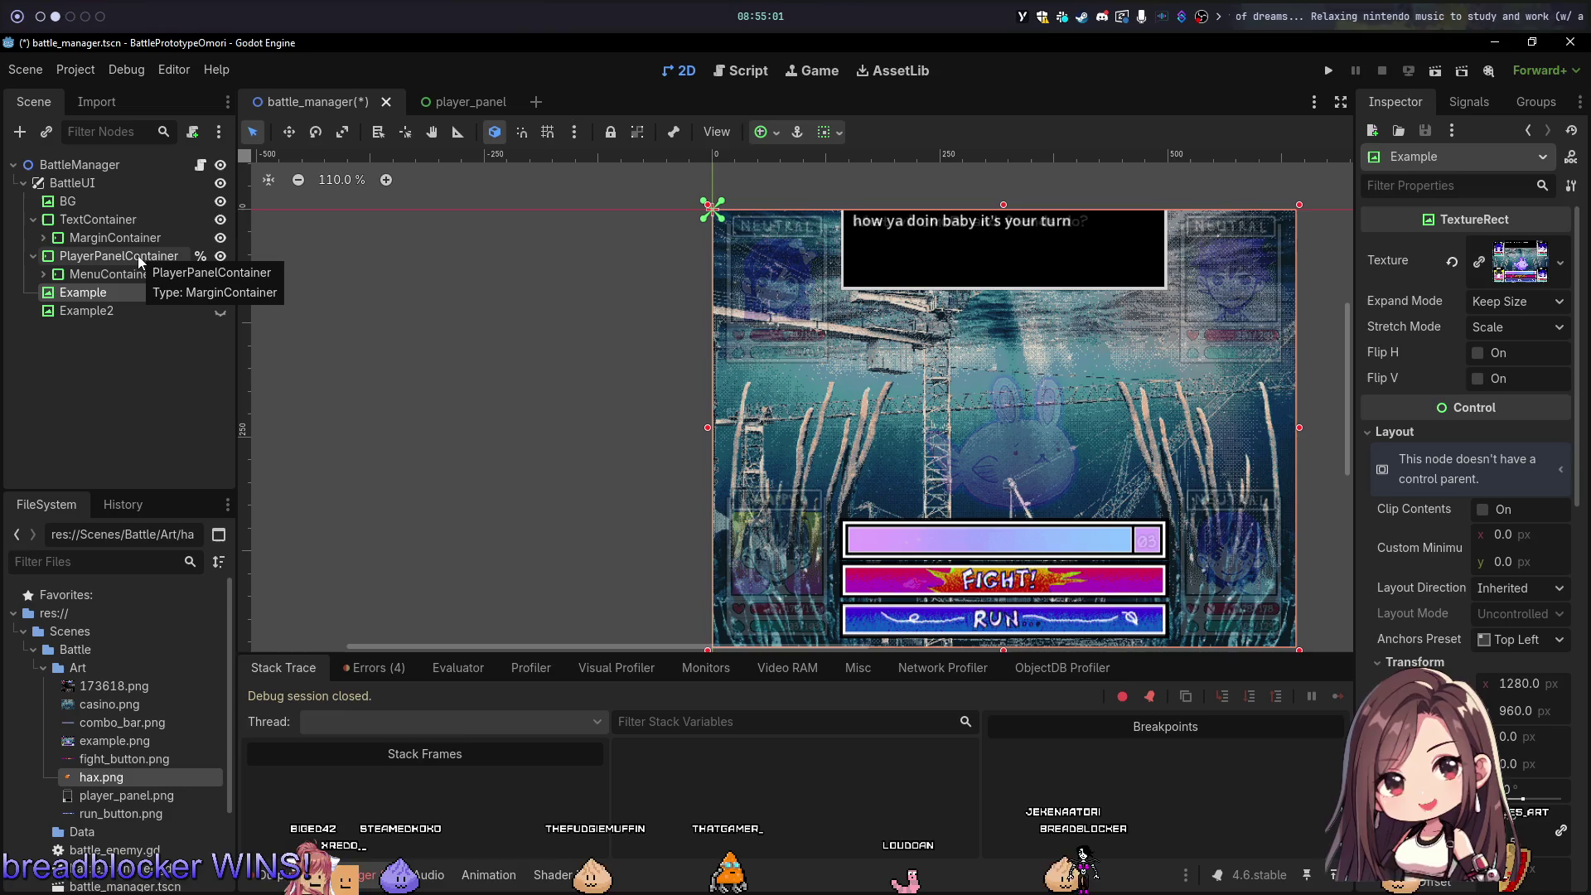
left_click(129, 259)
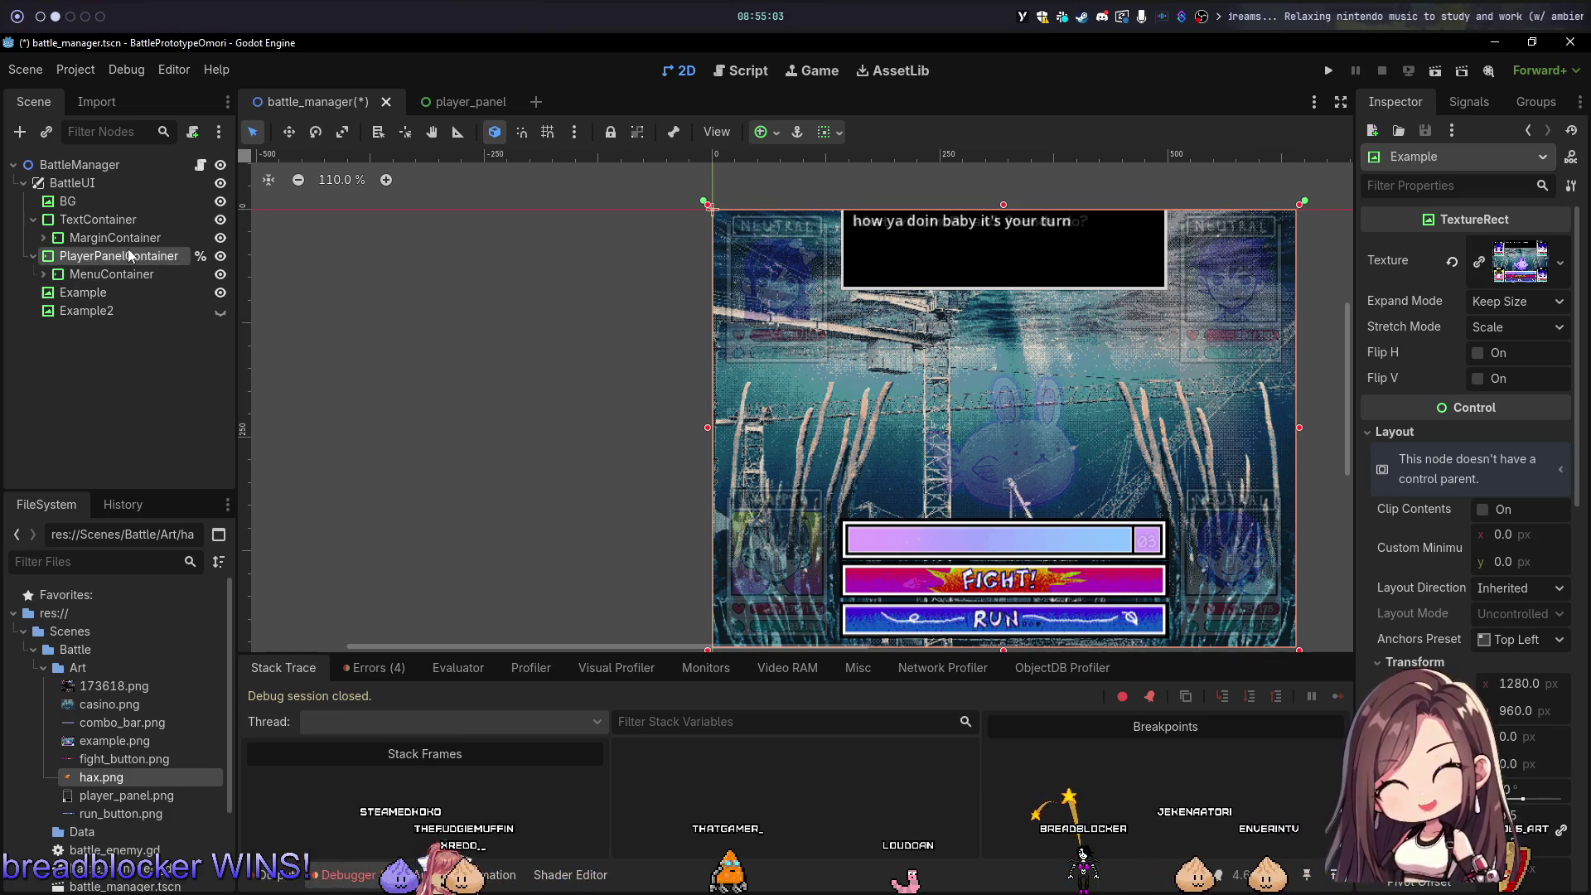
left_click(120, 273)
left_click(102, 254)
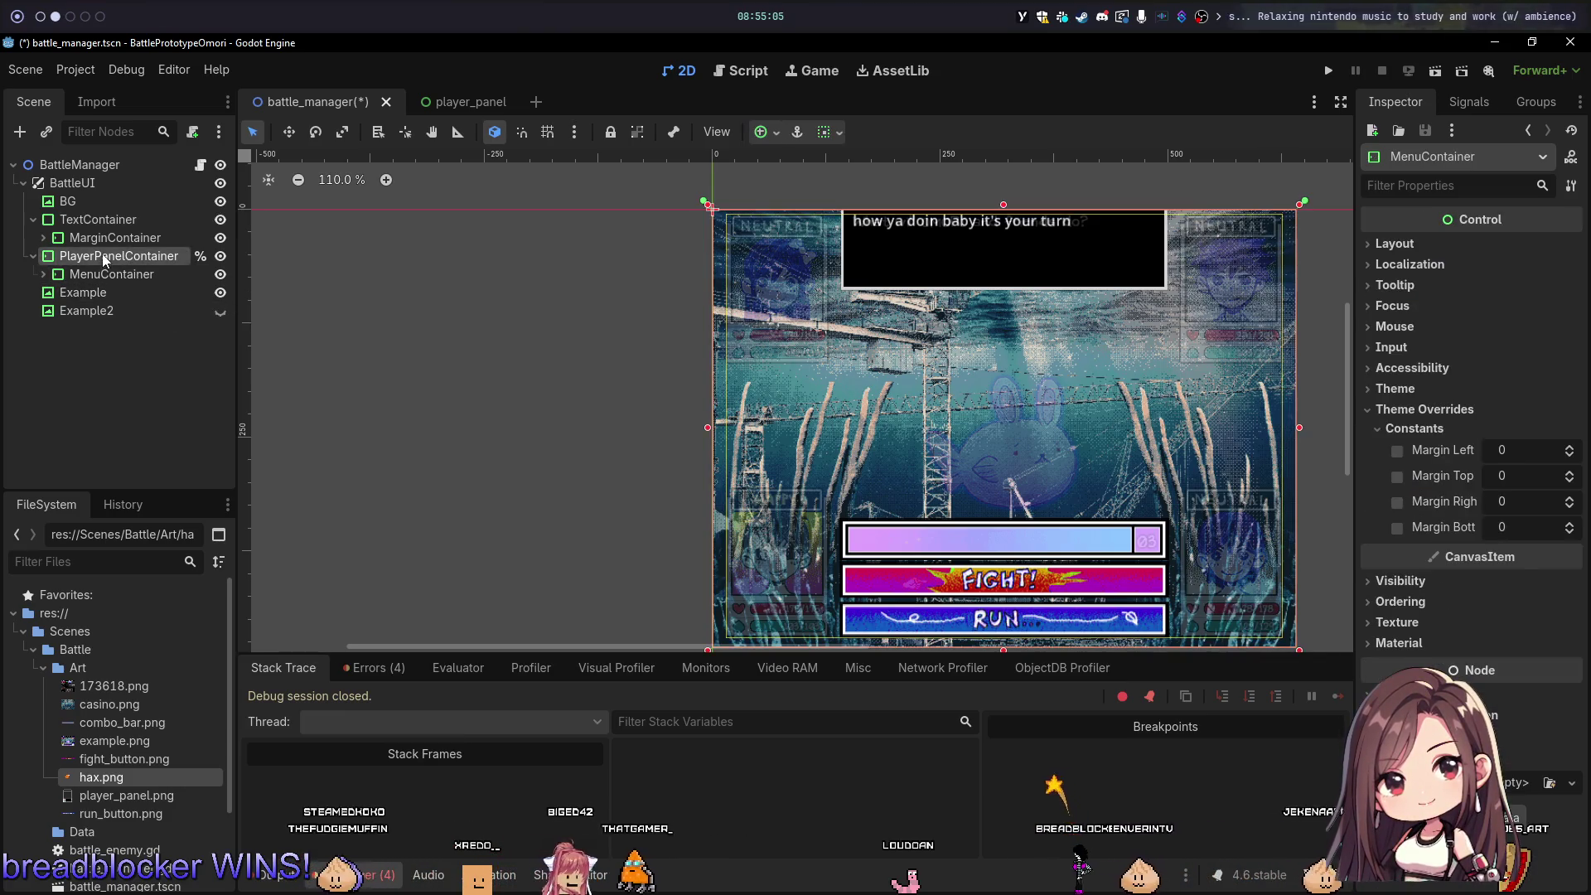
left_click(220, 219)
left_click(221, 220)
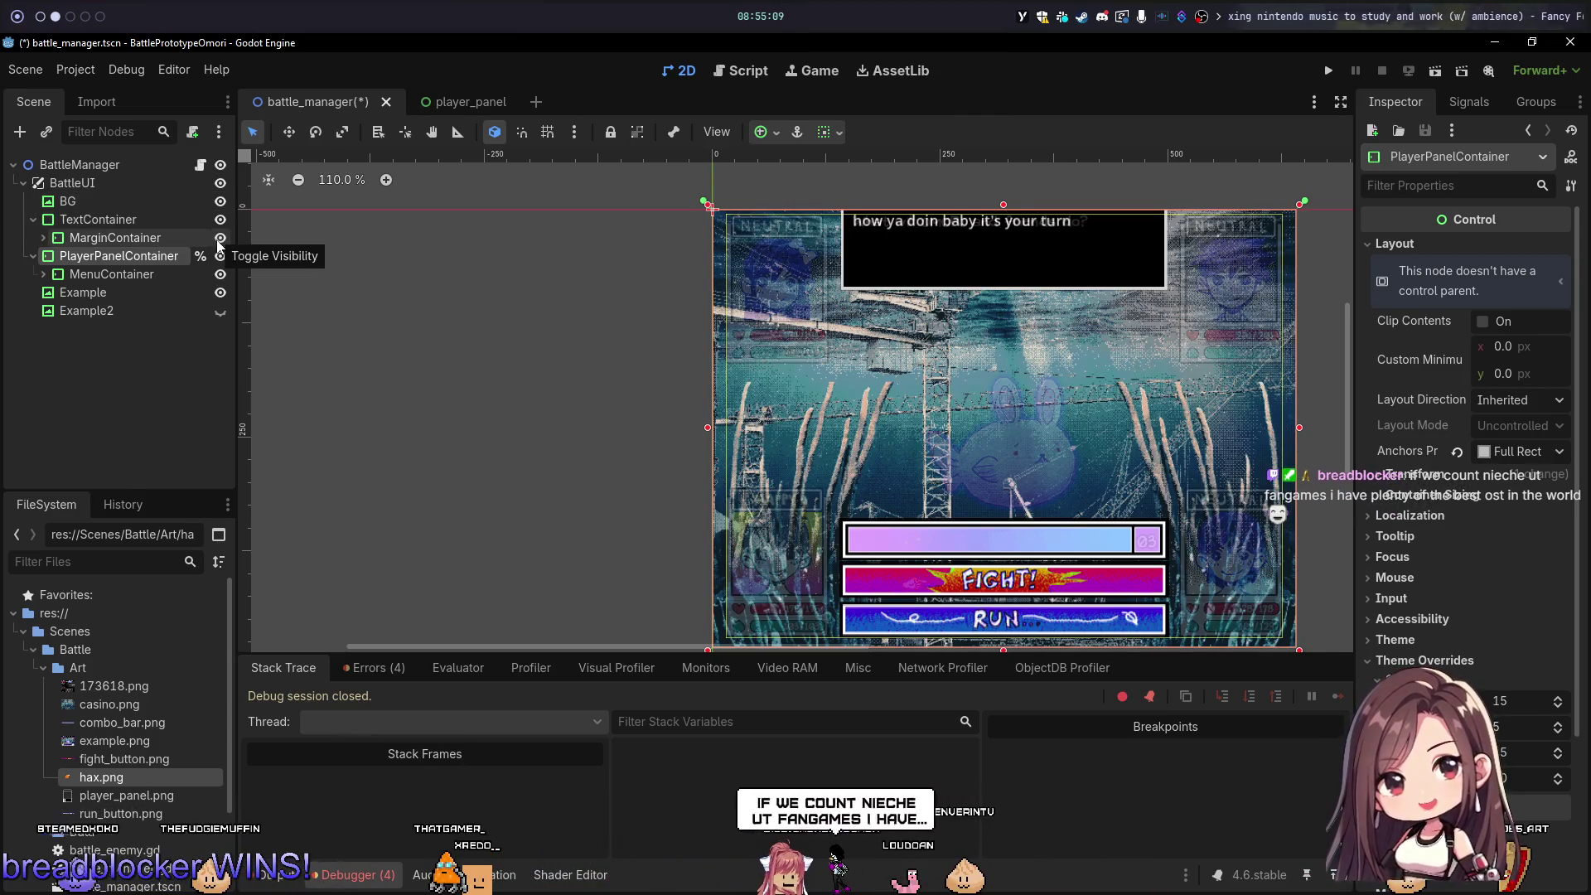
left_click(220, 240)
left_click(219, 238)
left_click(221, 256)
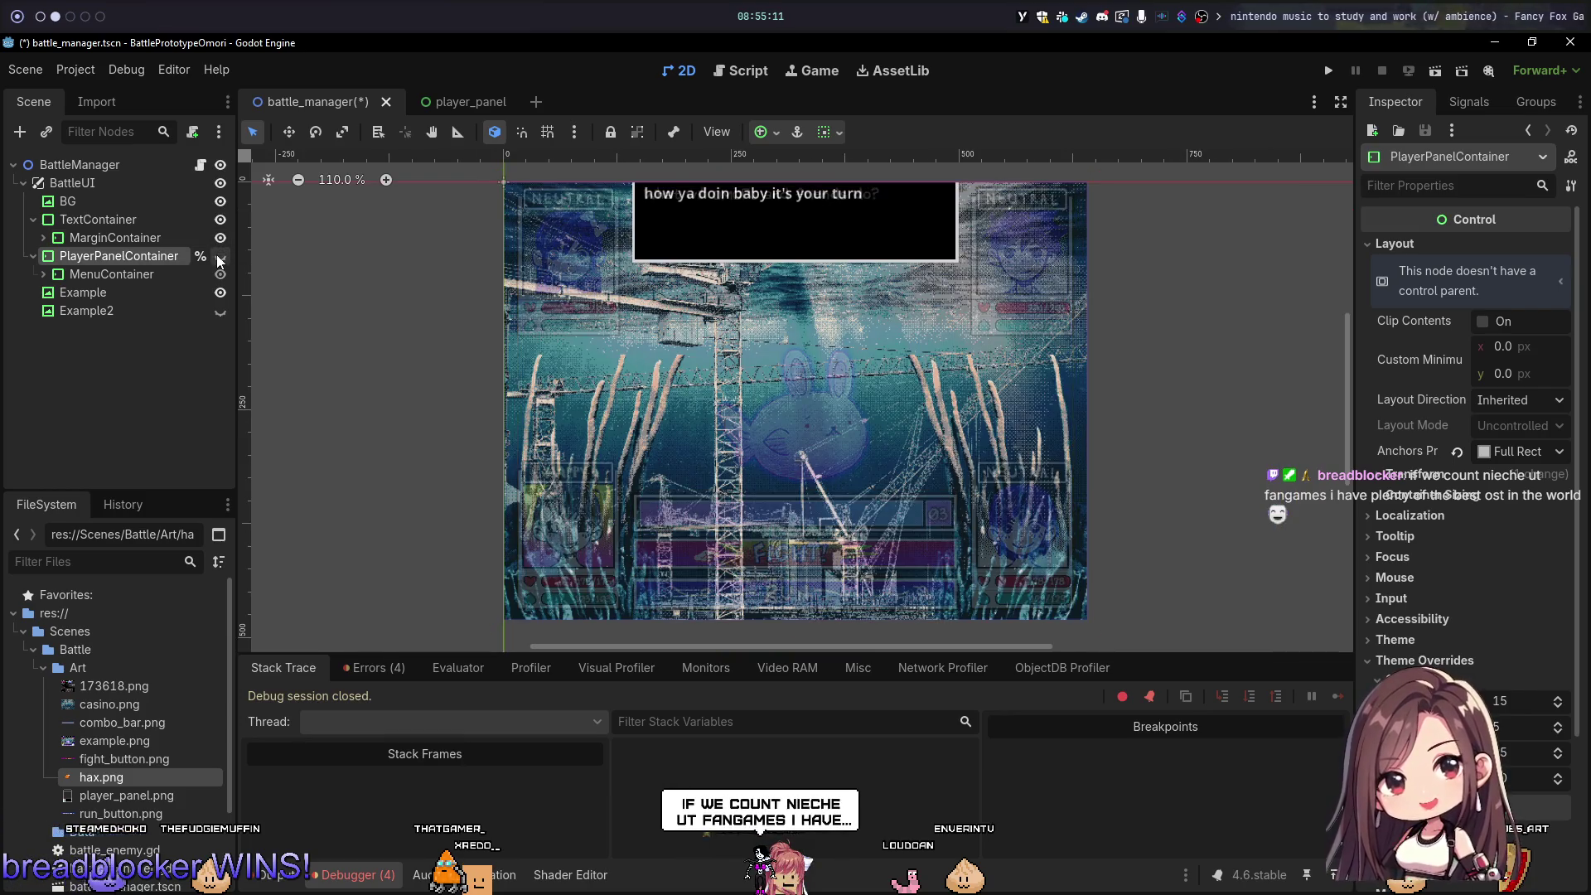
left_click(221, 256)
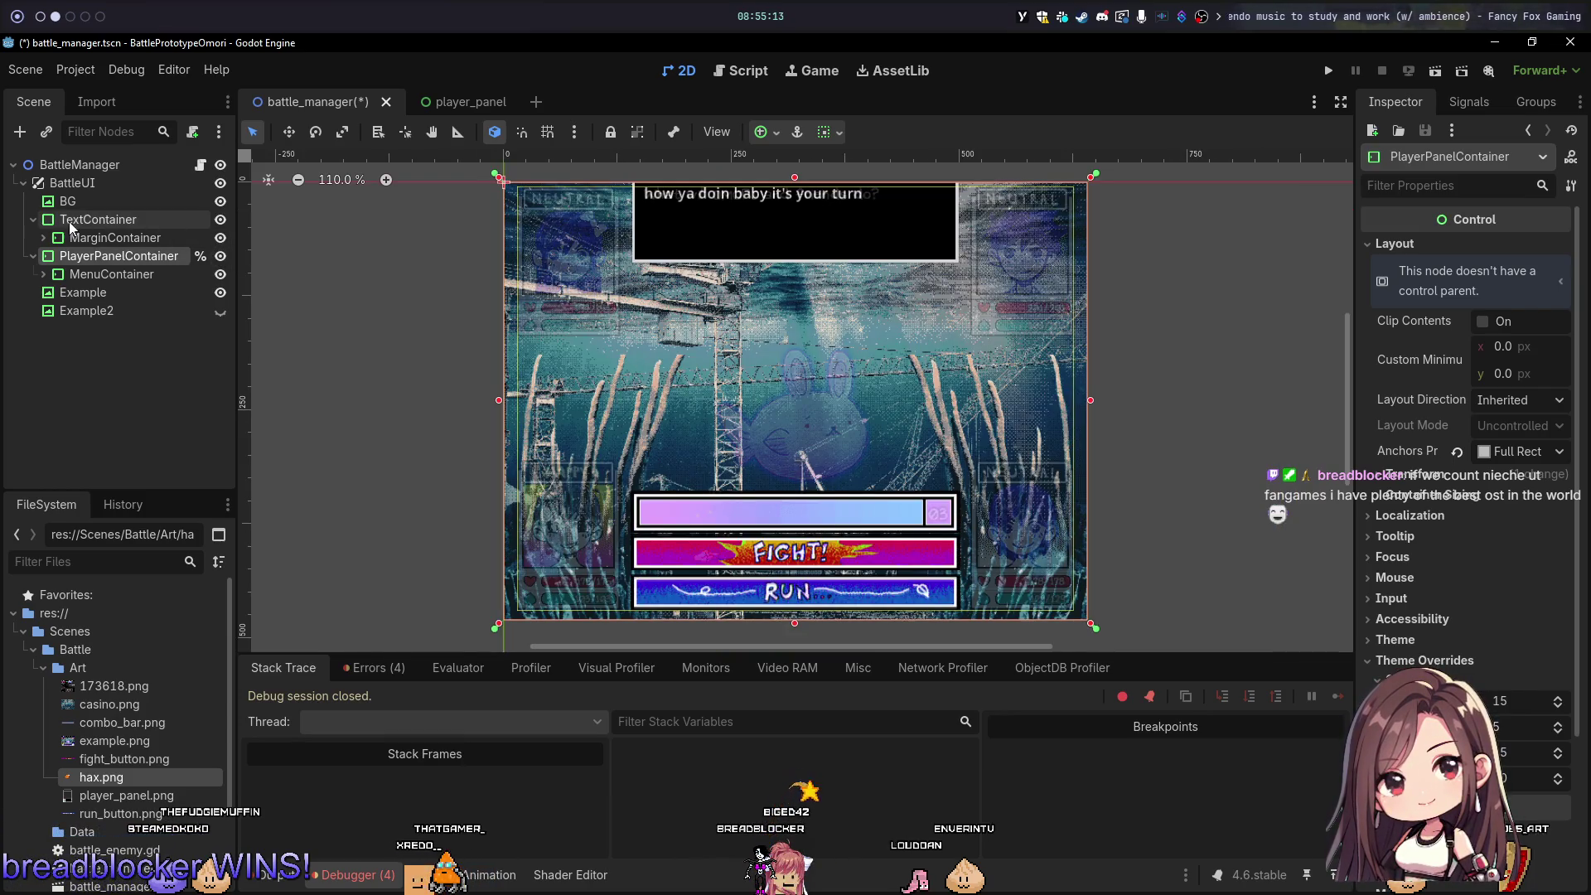
Step: Add a MarginContainer child to BattleUI, move it below TextContainer, and name it EnemyContainer
right_click(75, 186)
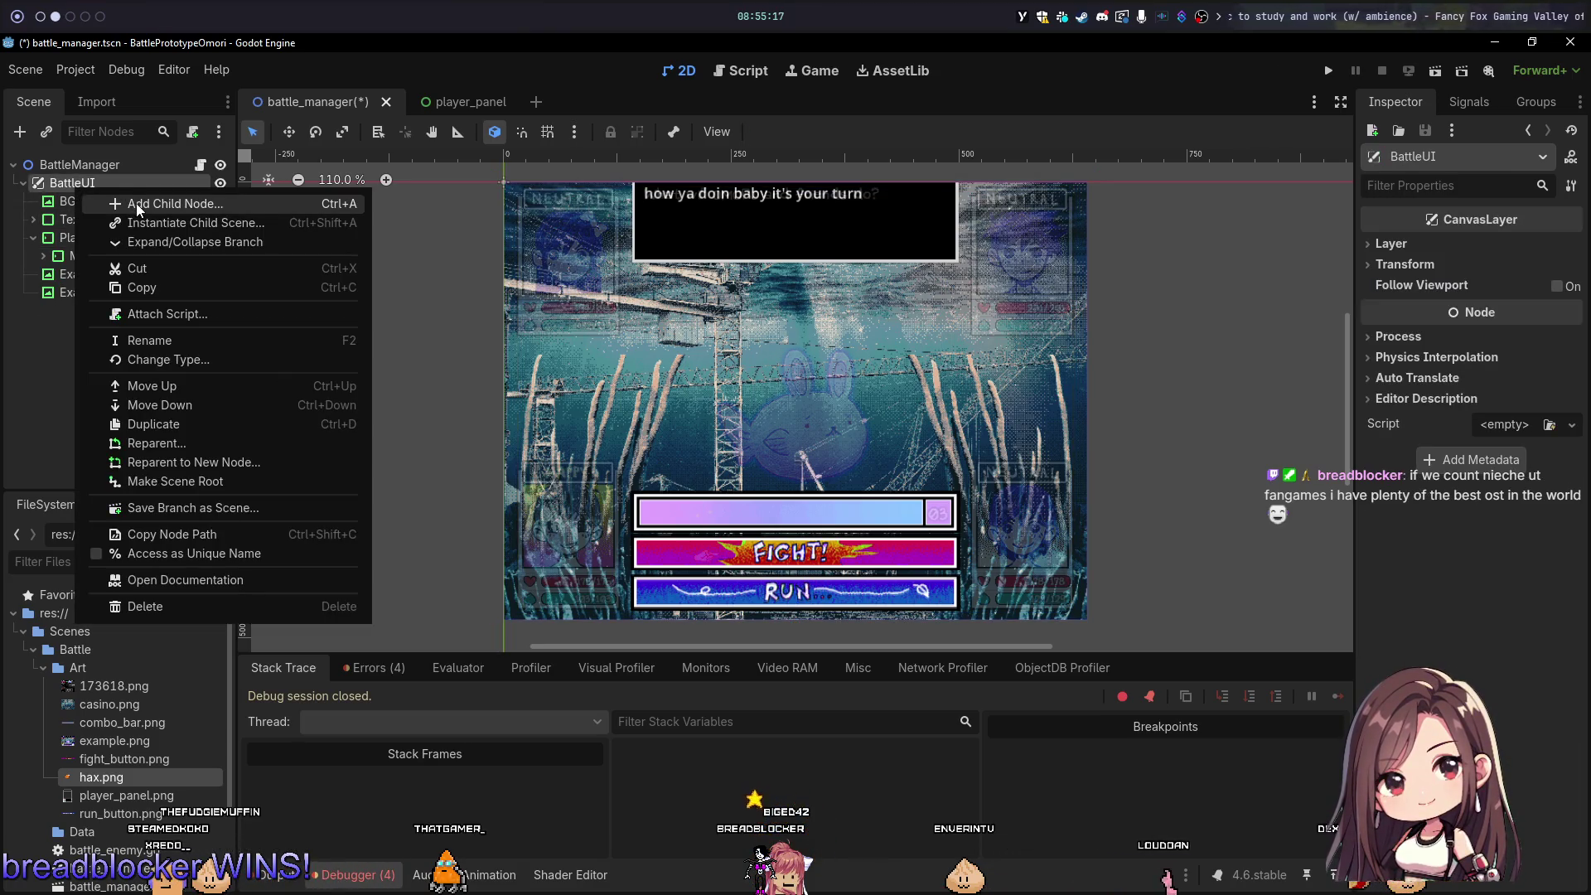
left_click(136, 203)
type("margin")
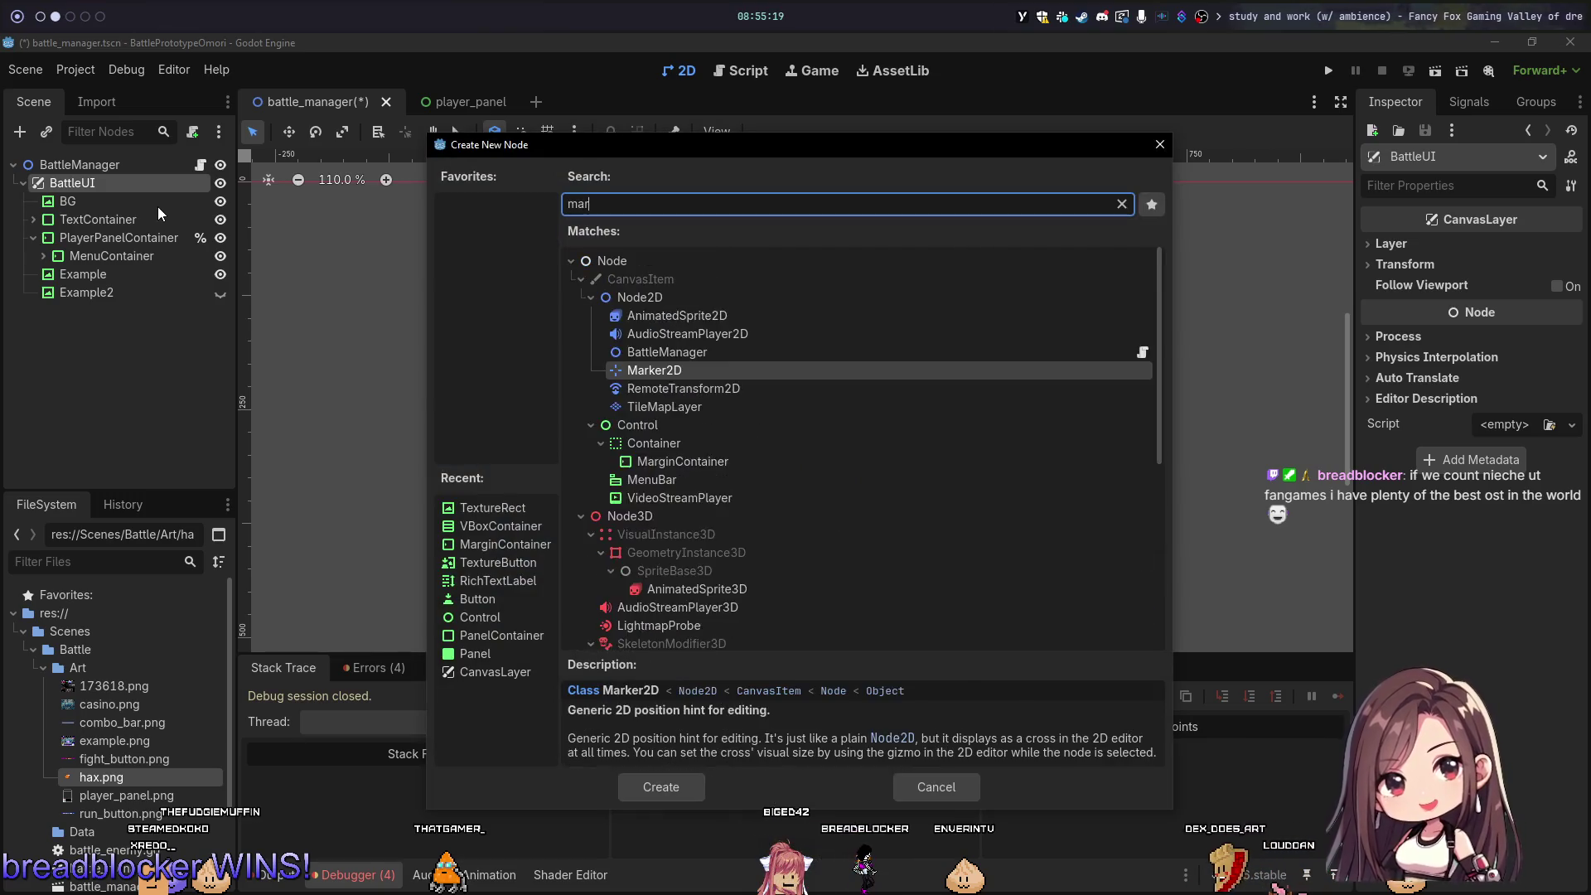
key("Return")
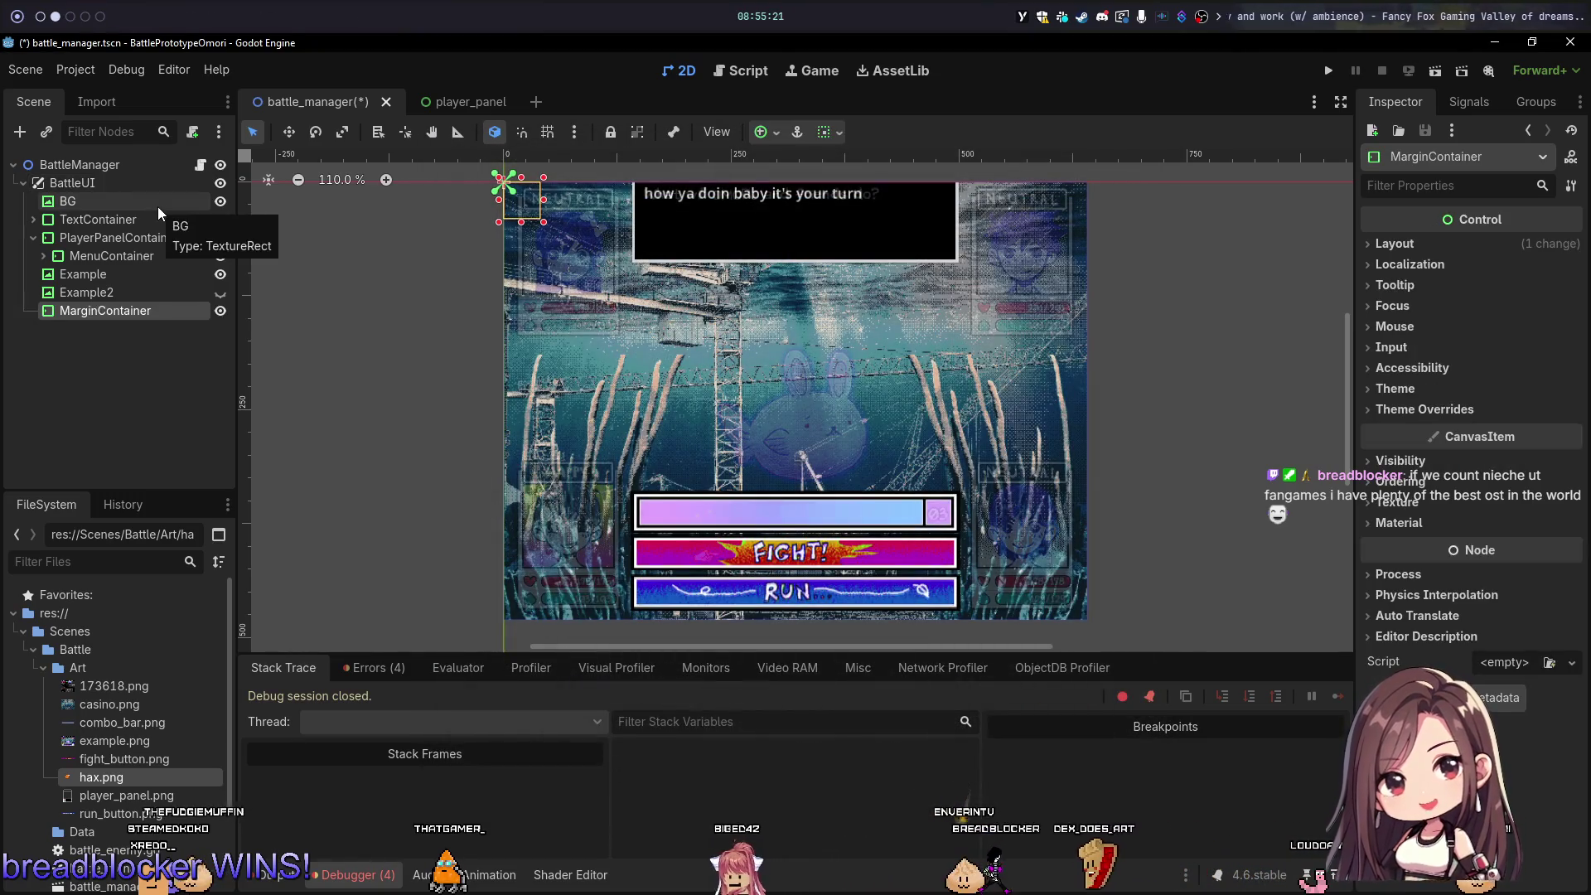
left_click_drag(116, 310, 108, 230)
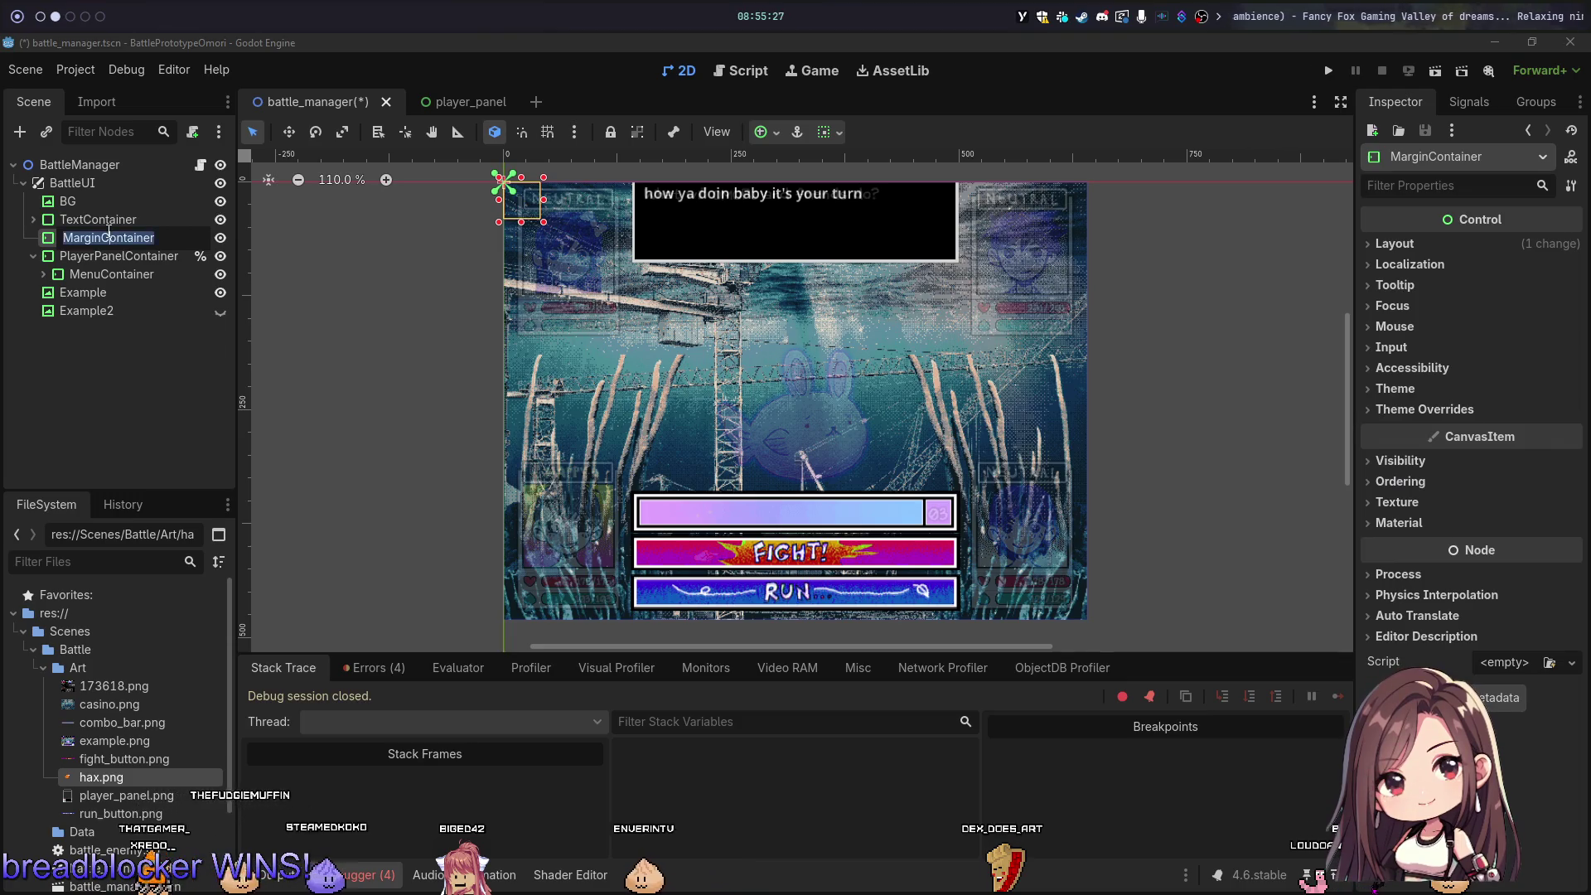
type("Enemy")
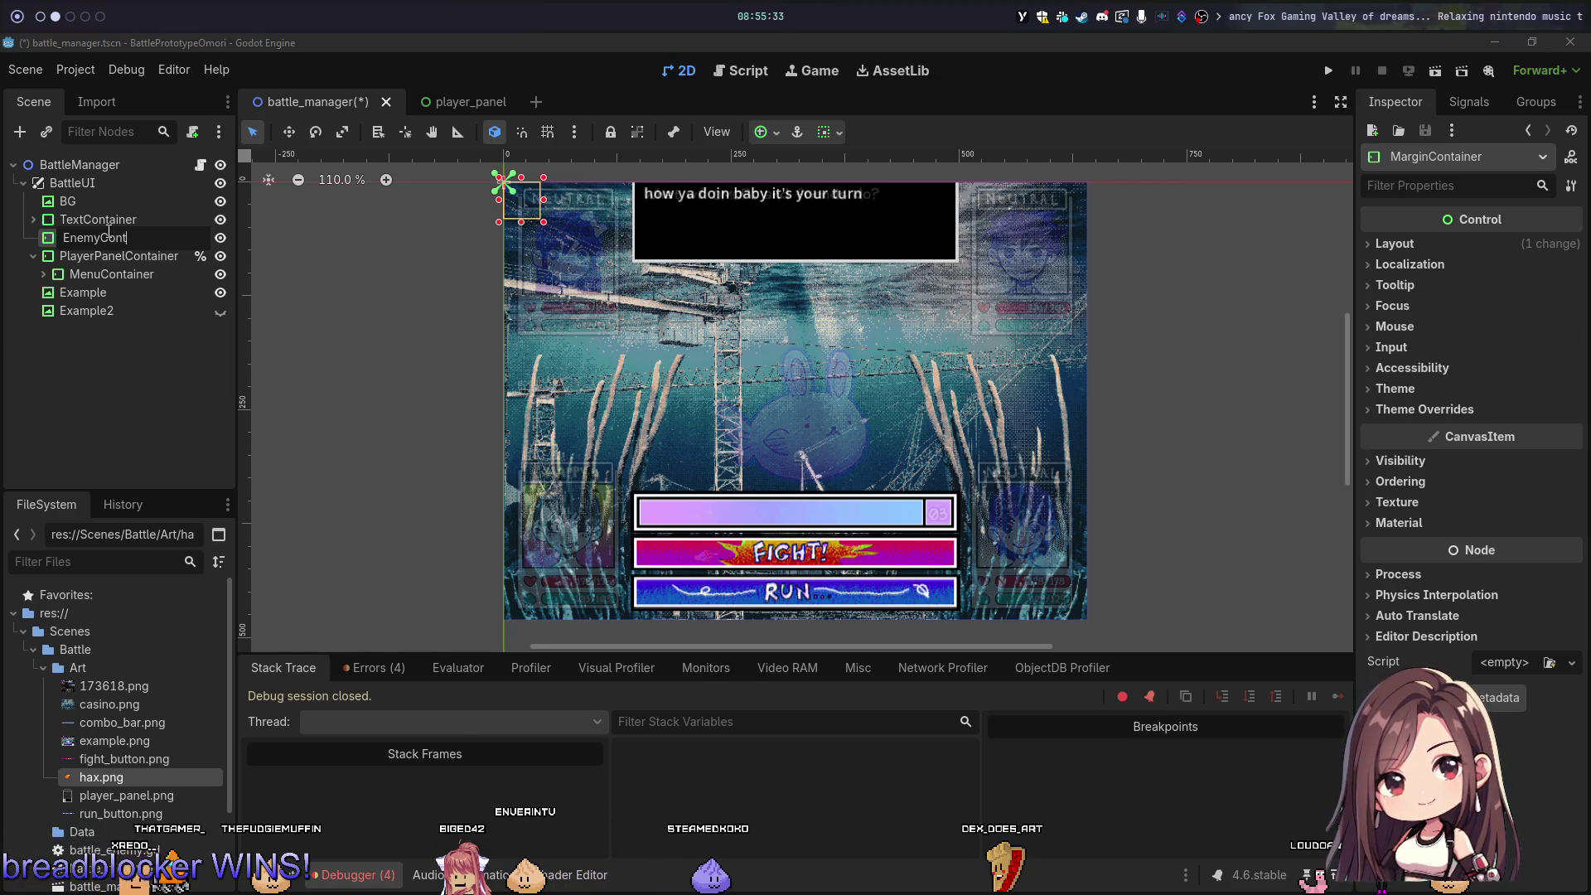
key("Return")
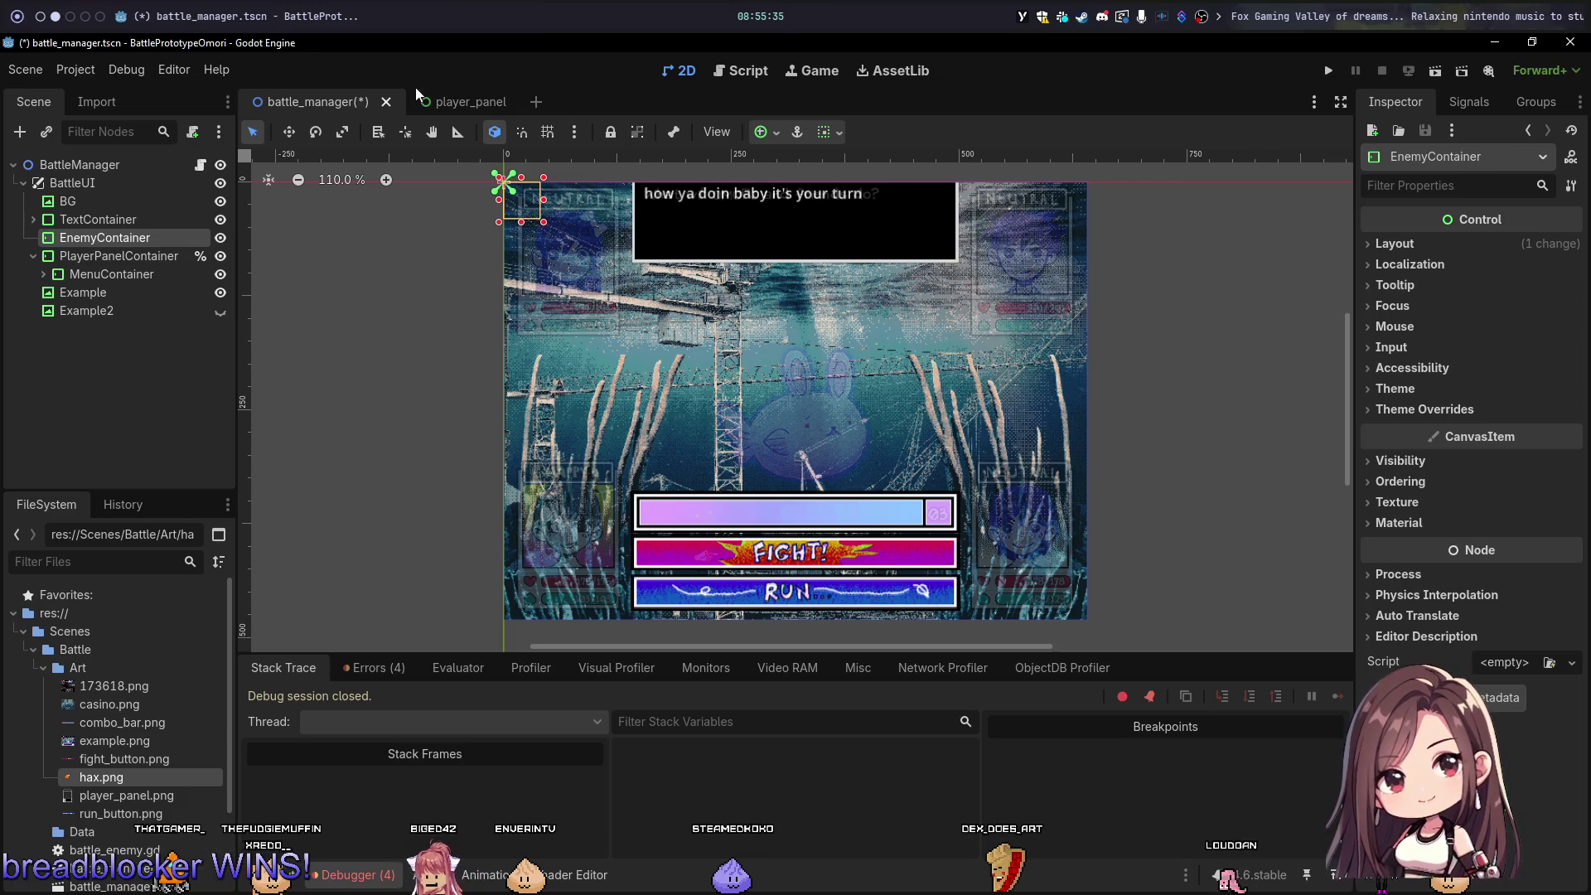
key("F2")
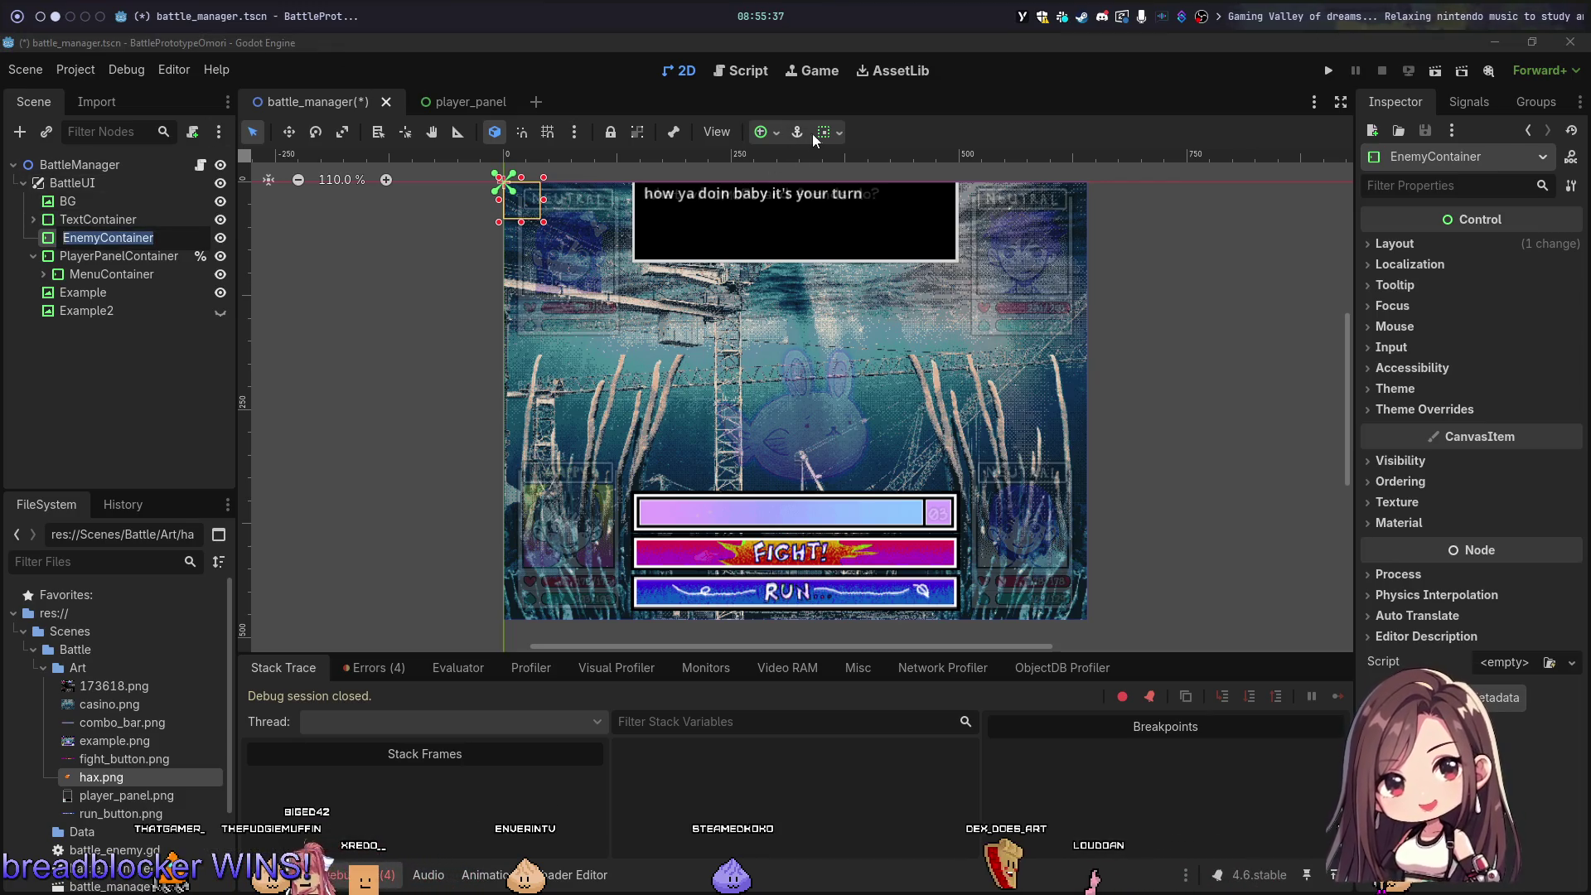
Step: Turn on both horizontal and vertical Expand for EnemyContainer's container sizing
left_click(831, 133)
left_click(832, 130)
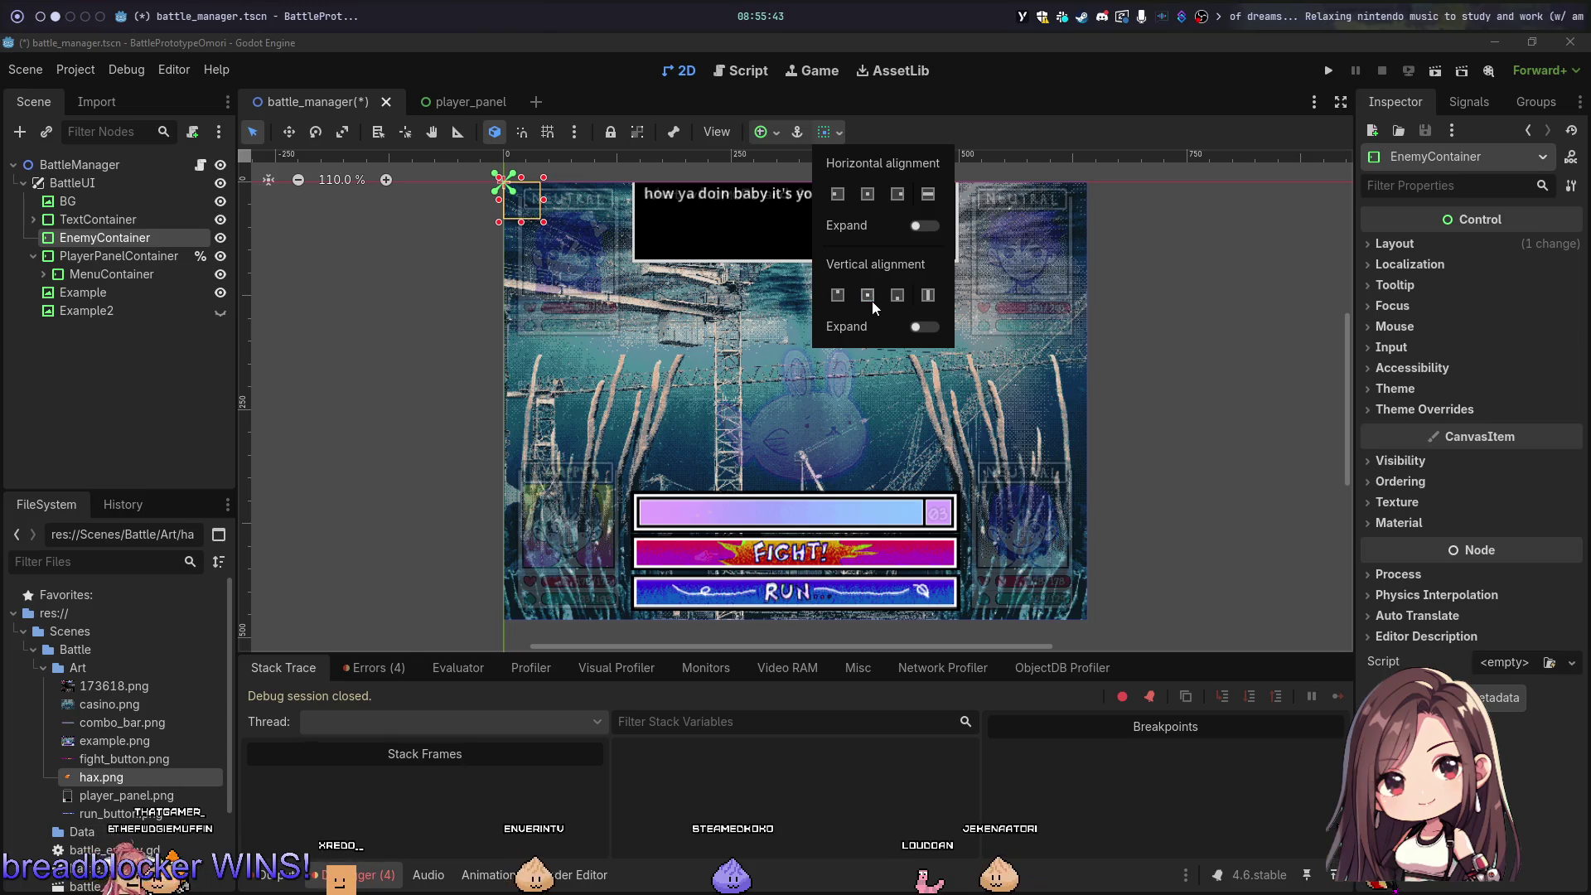
left_click(924, 225)
left_click(924, 326)
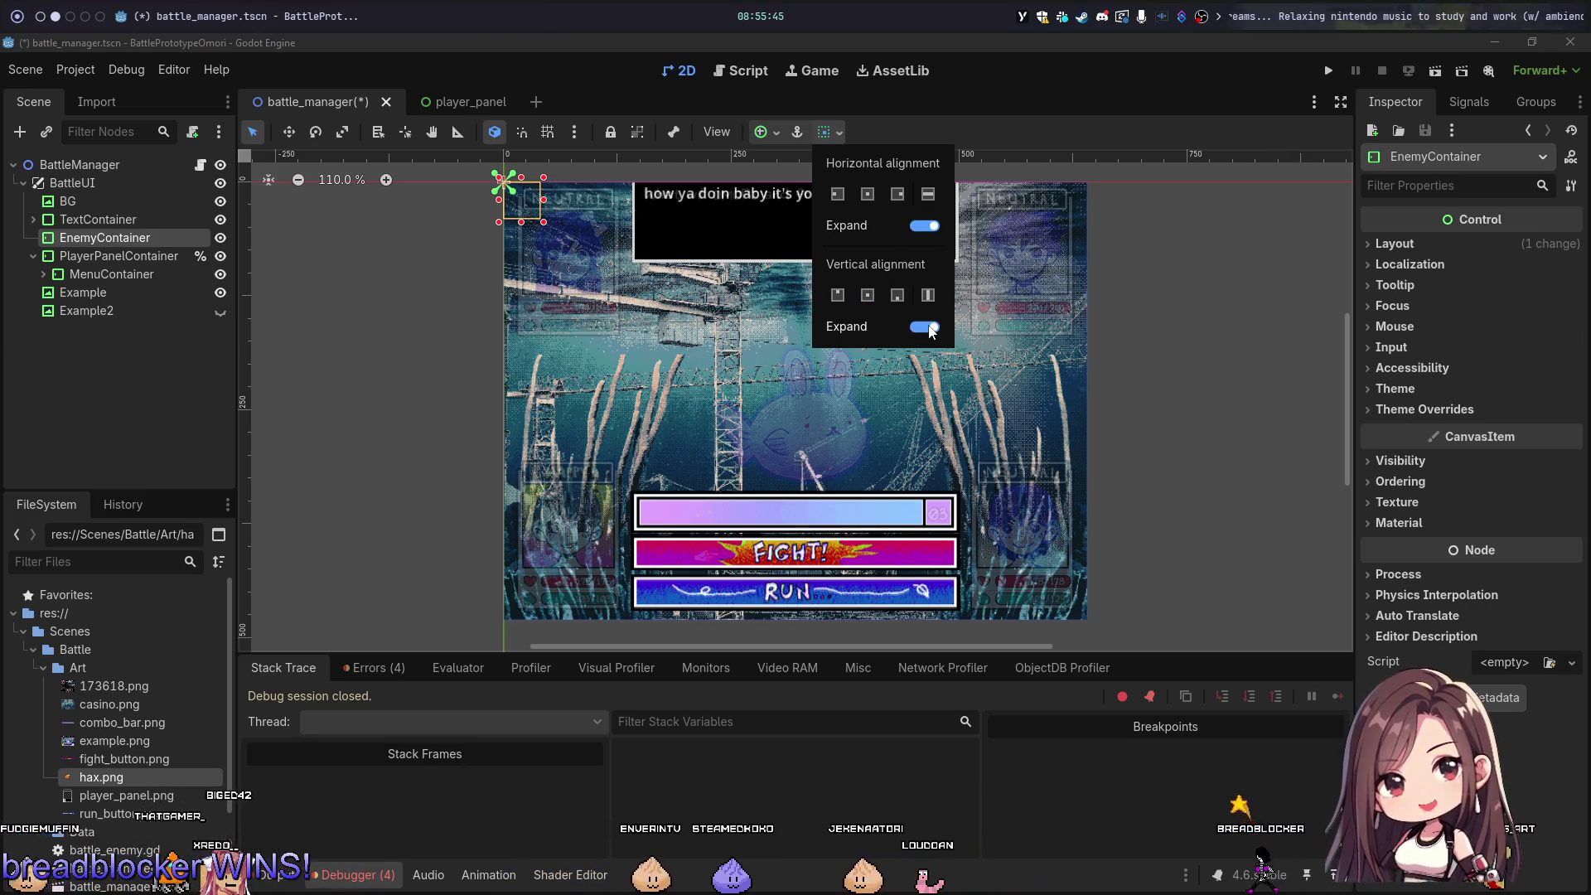
left_click(103, 235)
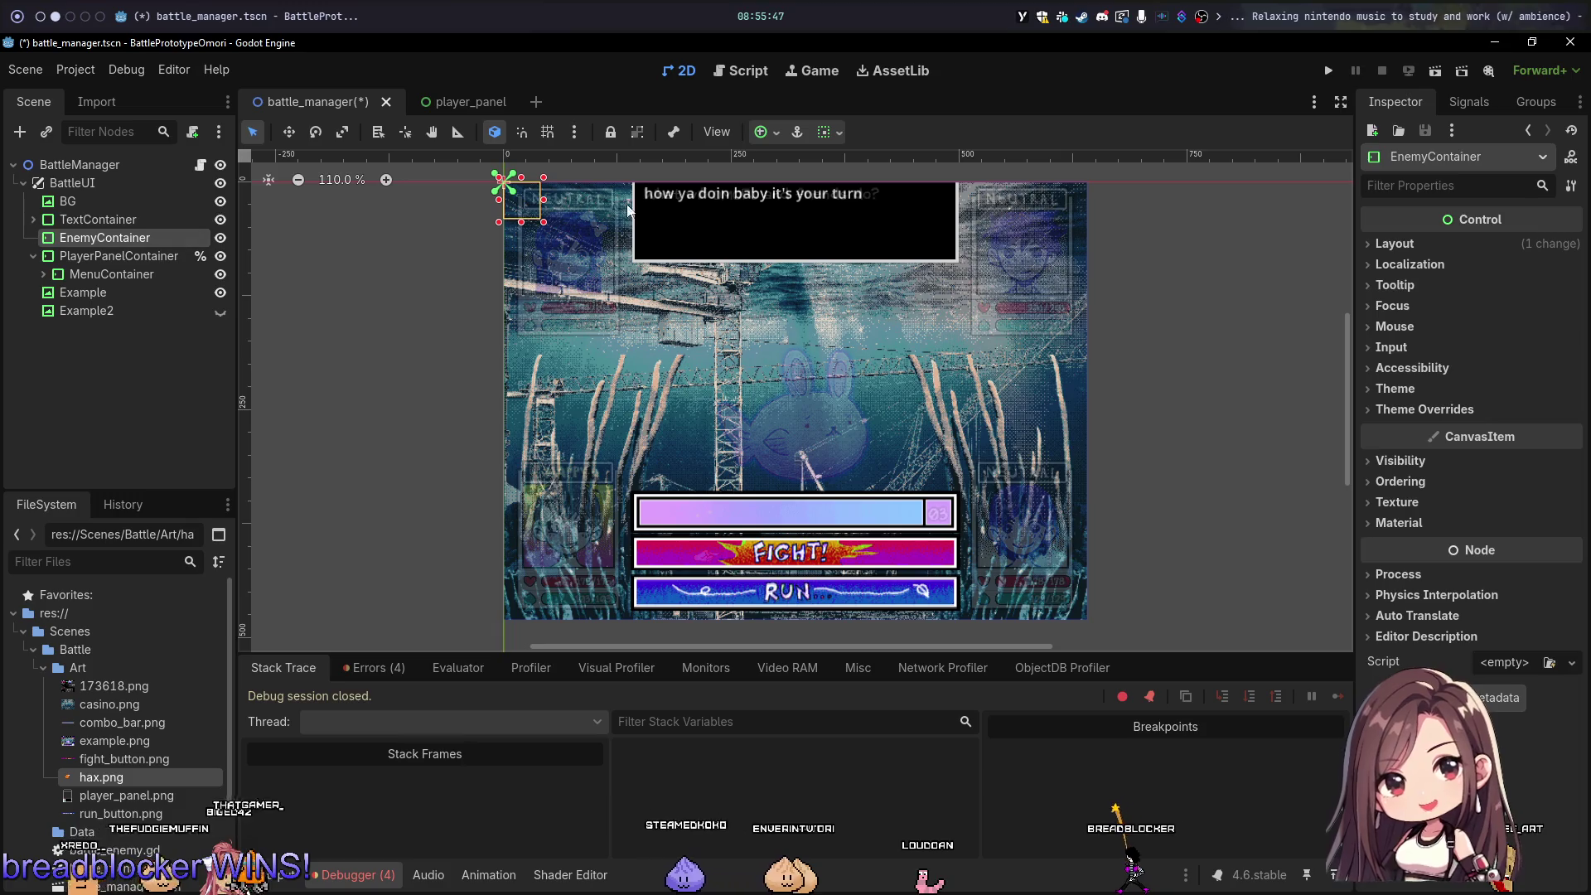
Step: Apply the Full Rect anchor preset to EnemyContainer, then the Center preset
left_click(777, 131)
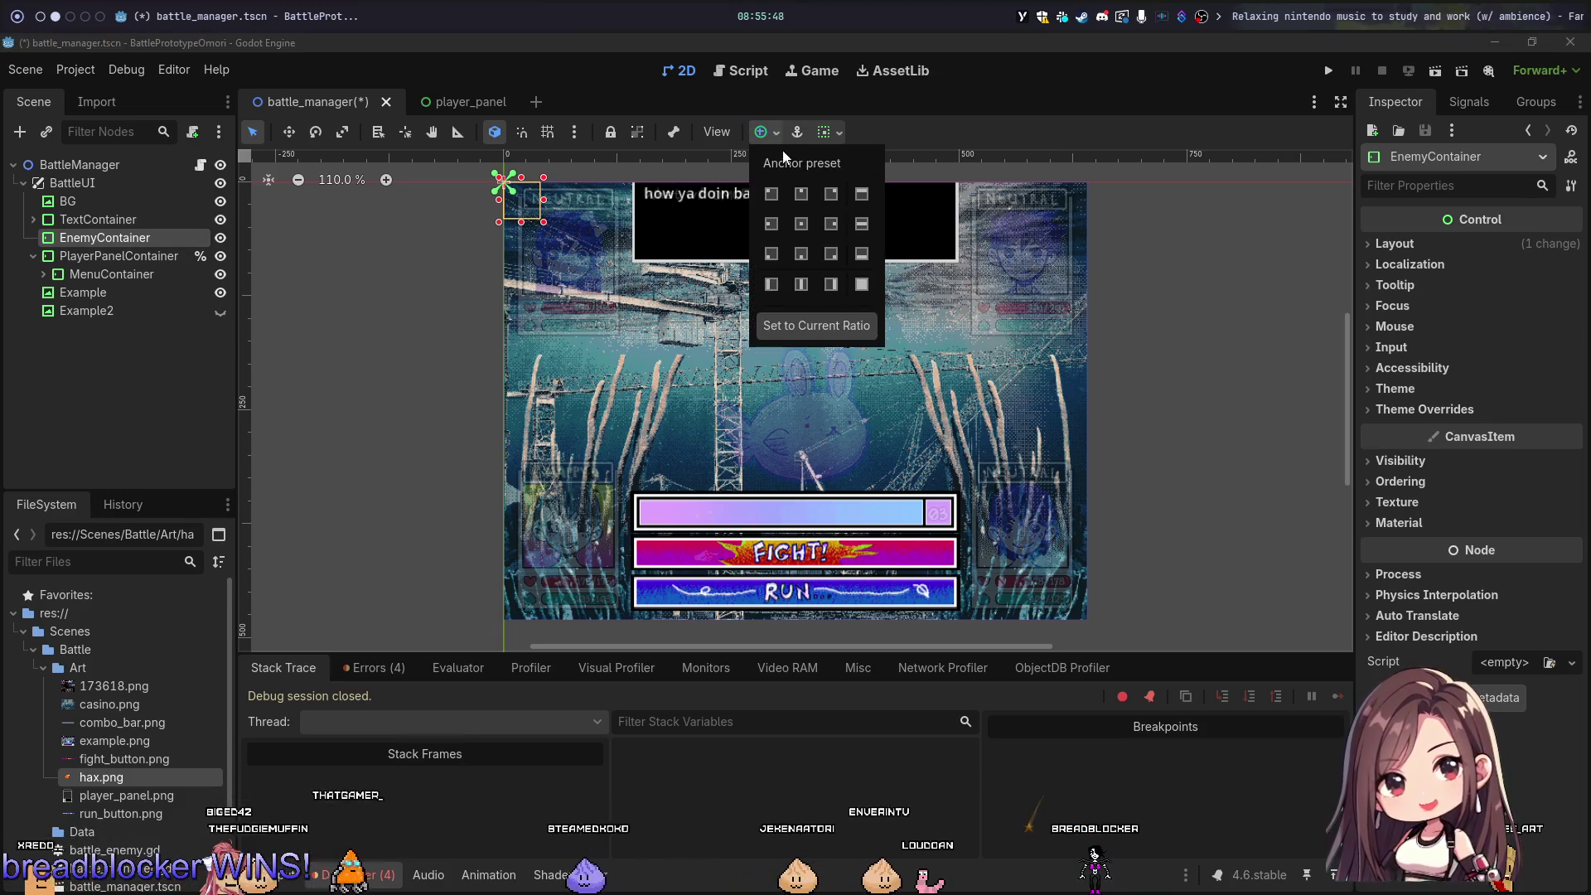
left_click(862, 285)
left_click(808, 221)
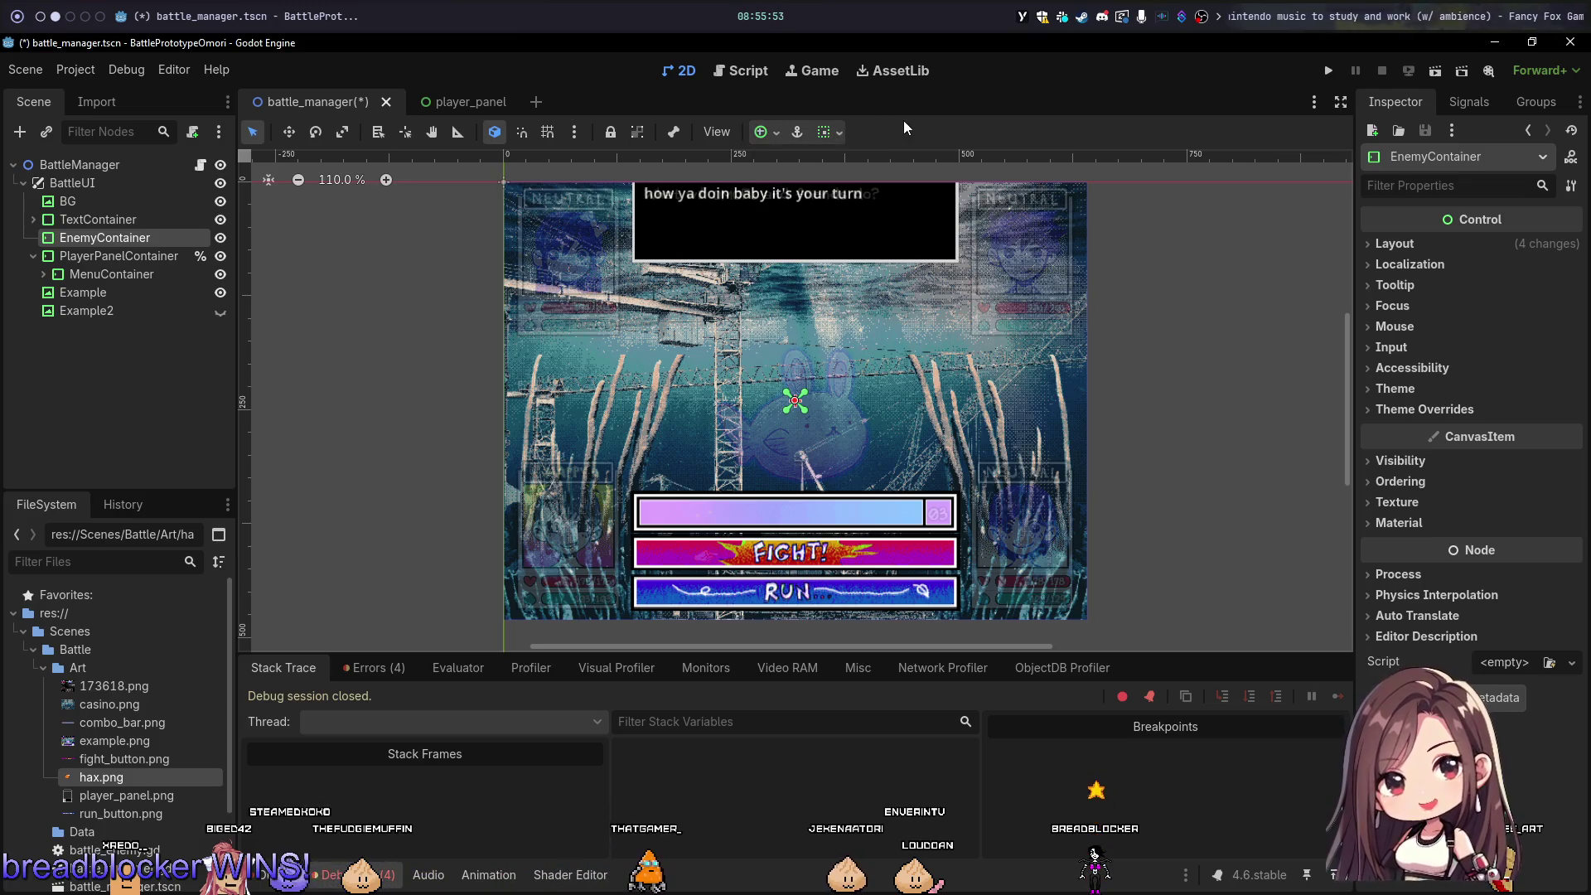
Step: Create a TextureRect under EnemyContainer and assign hax.png as its Texture
right_click(102, 237)
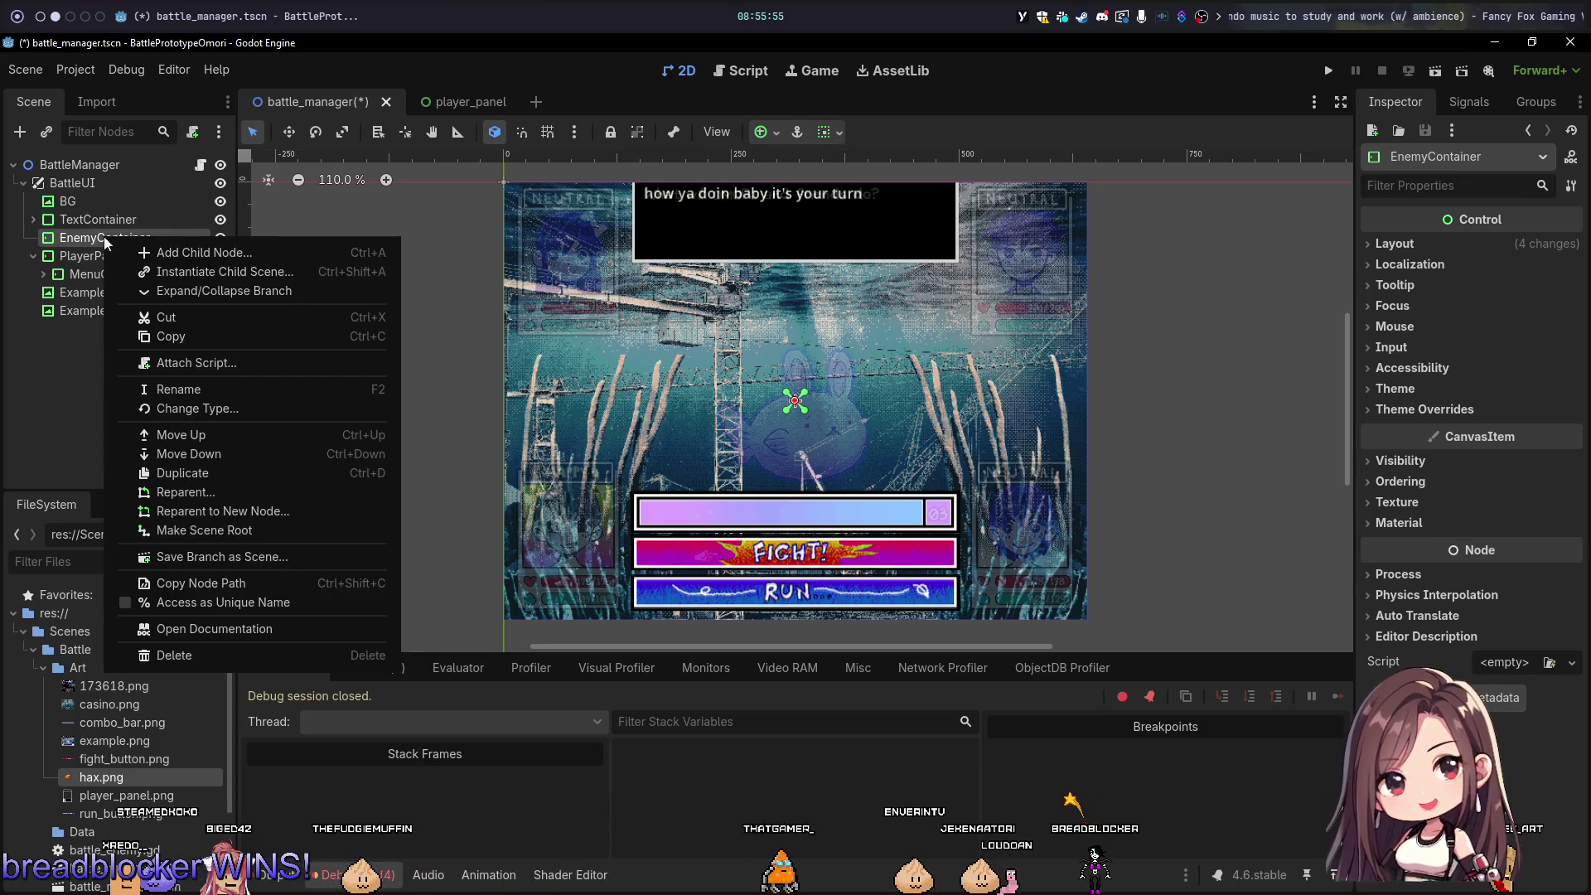
left_click(218, 259)
type("texture")
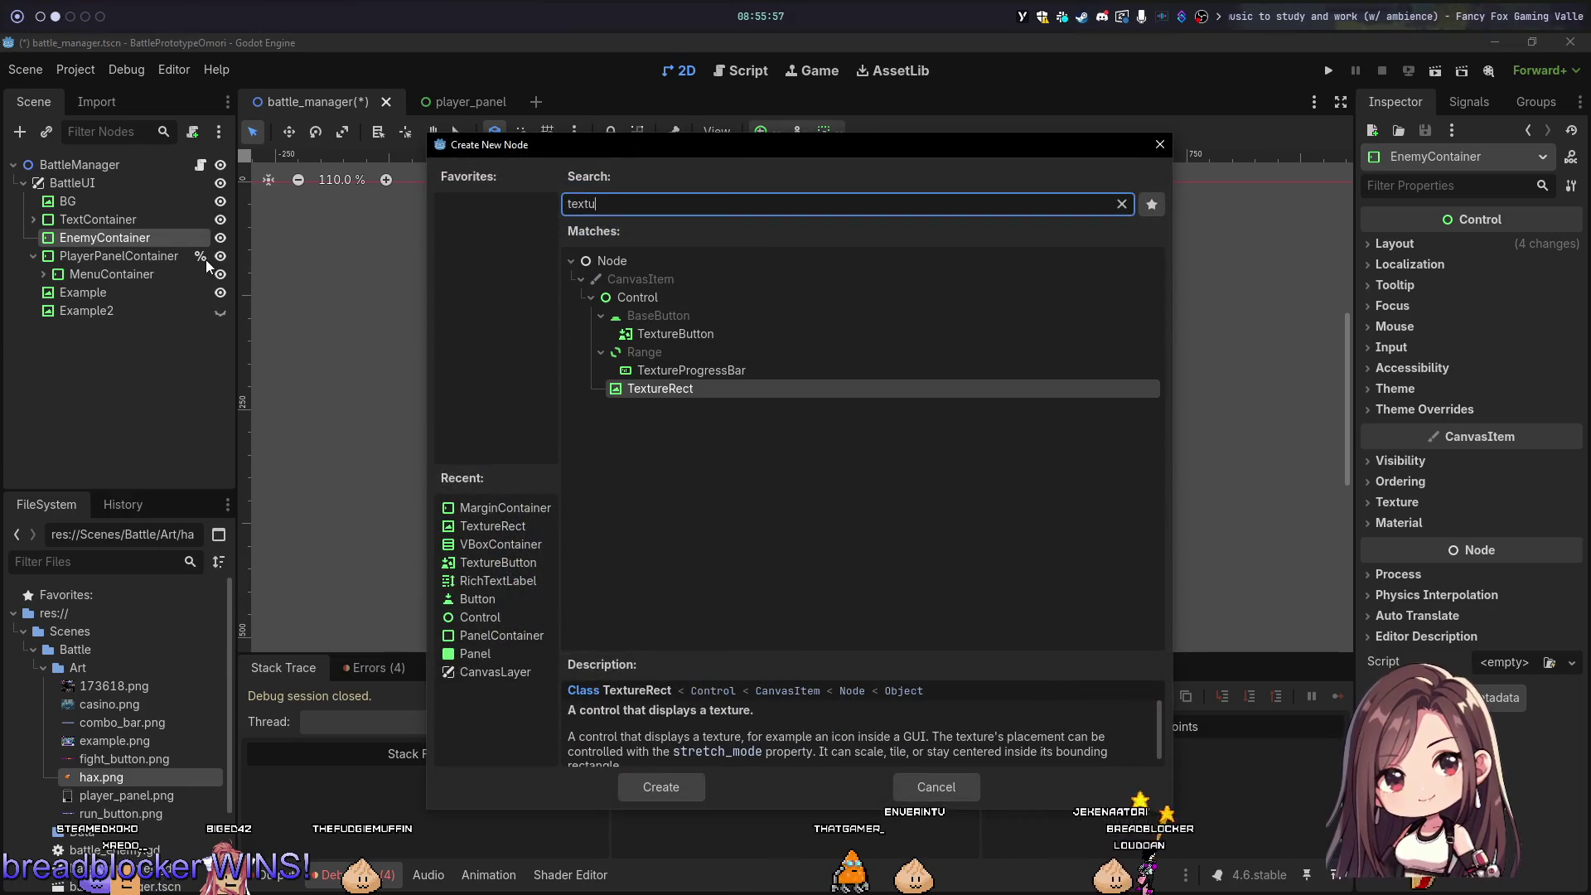
key("Return")
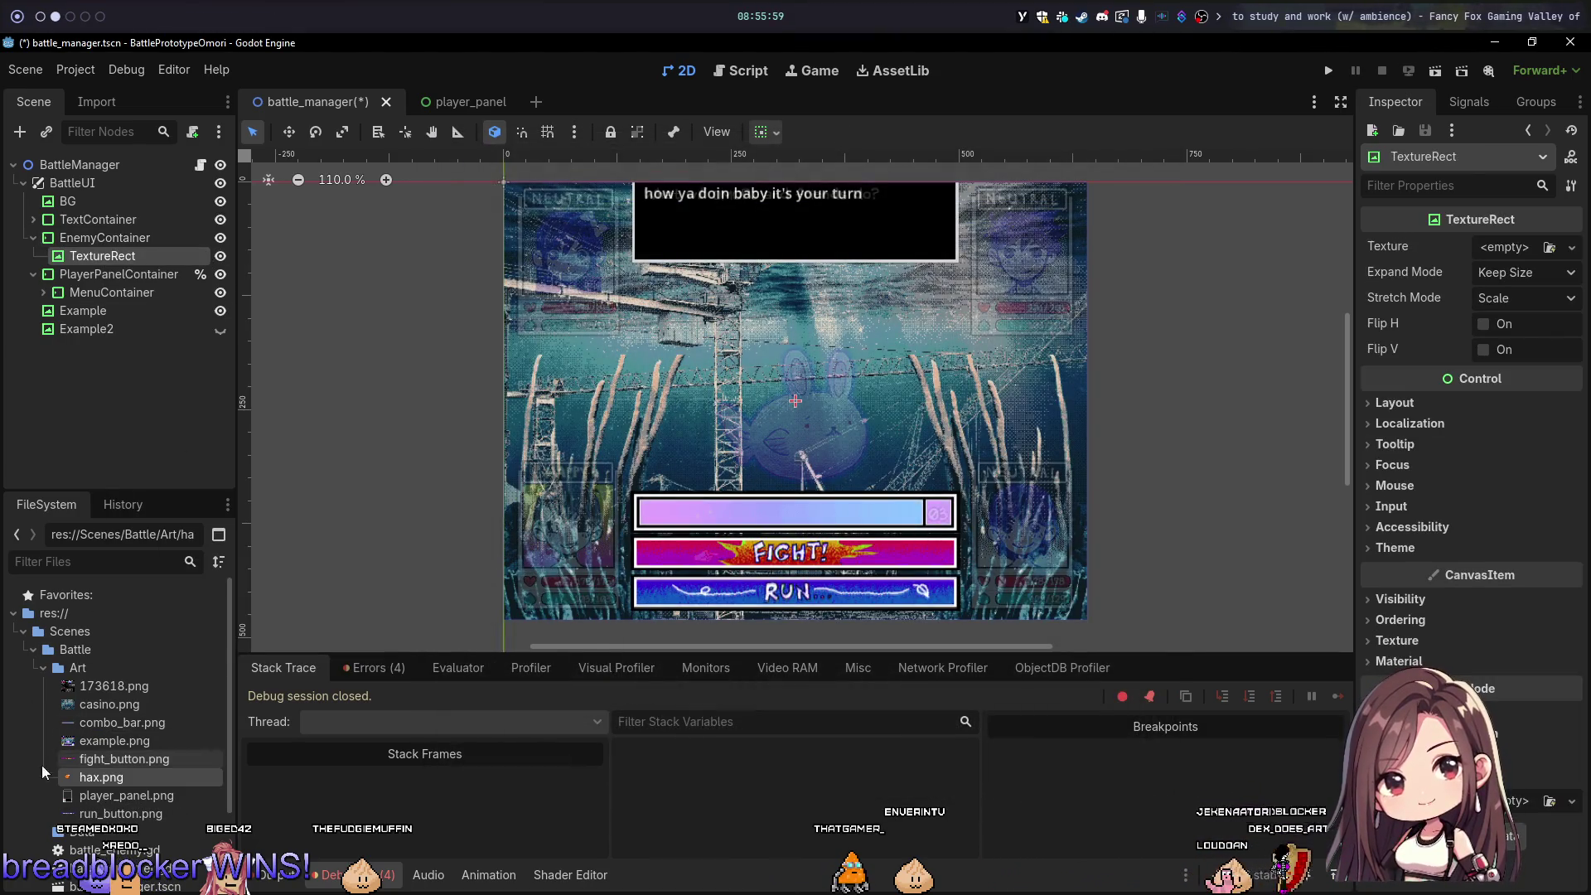
mouse_move(1176, 560)
left_mouse_down()
mouse_move(1544, 289)
mouse_move(1510, 250)
left_mouse_up()
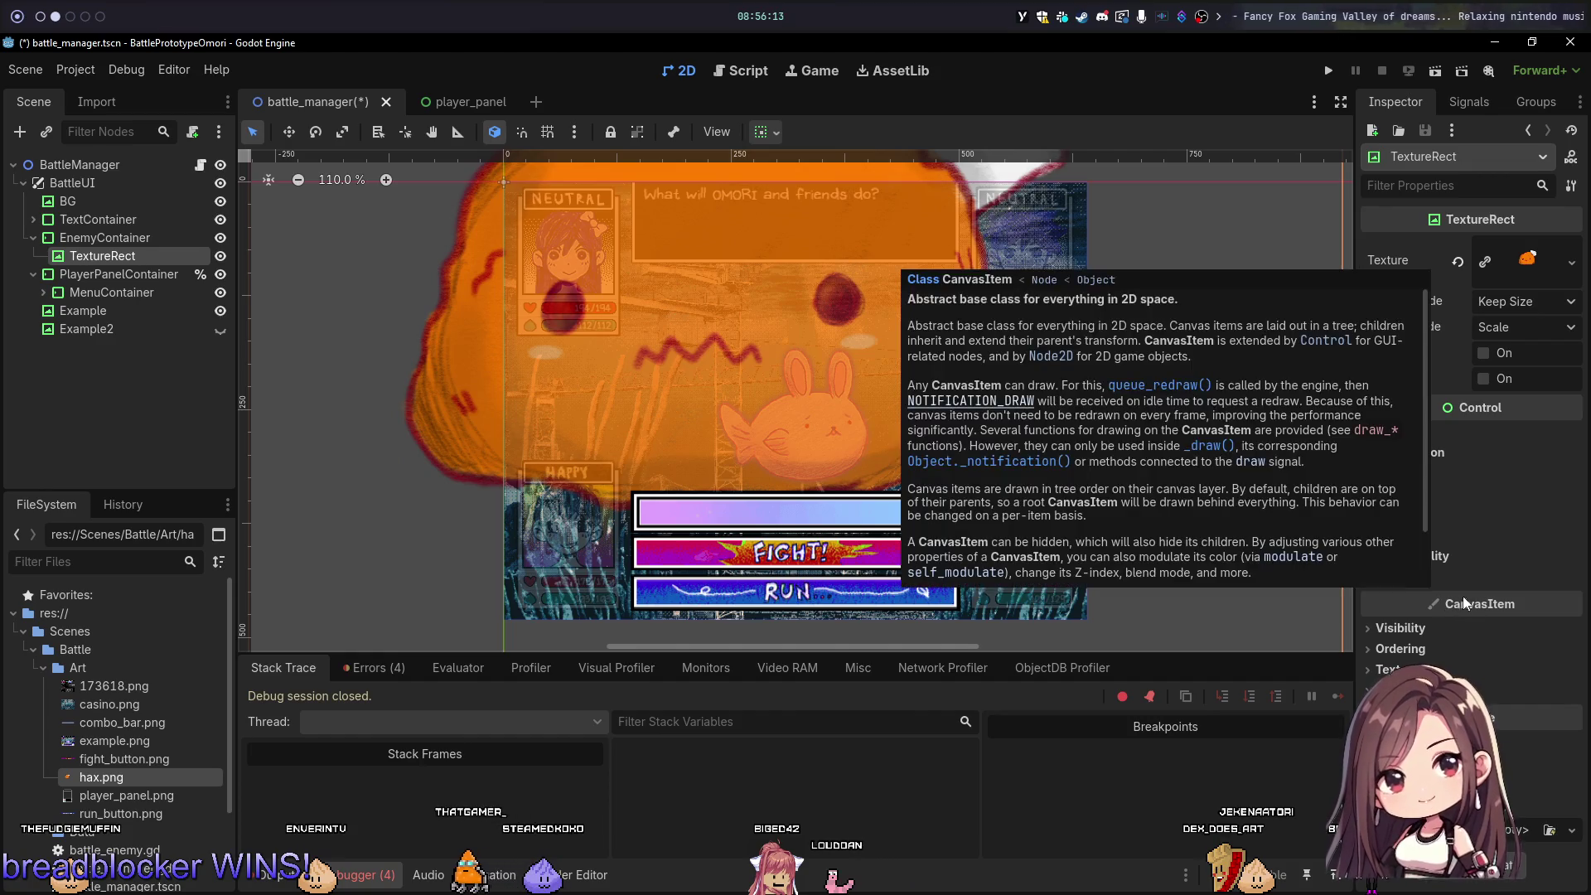
scroll(1127, 390, "down", 8)
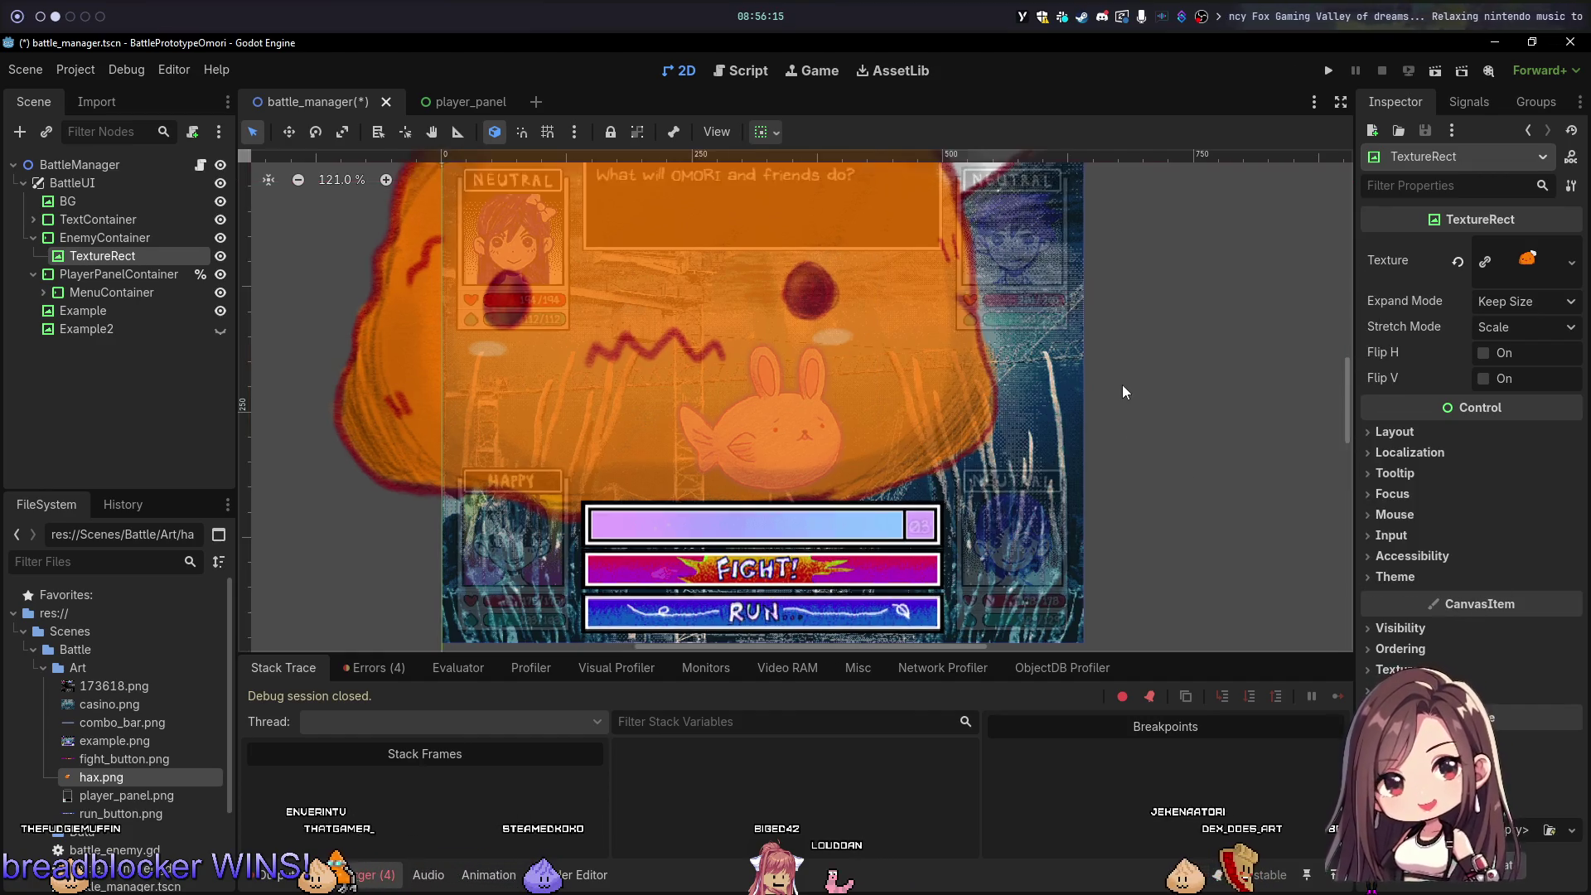
scroll(1133, 403, "up", 6)
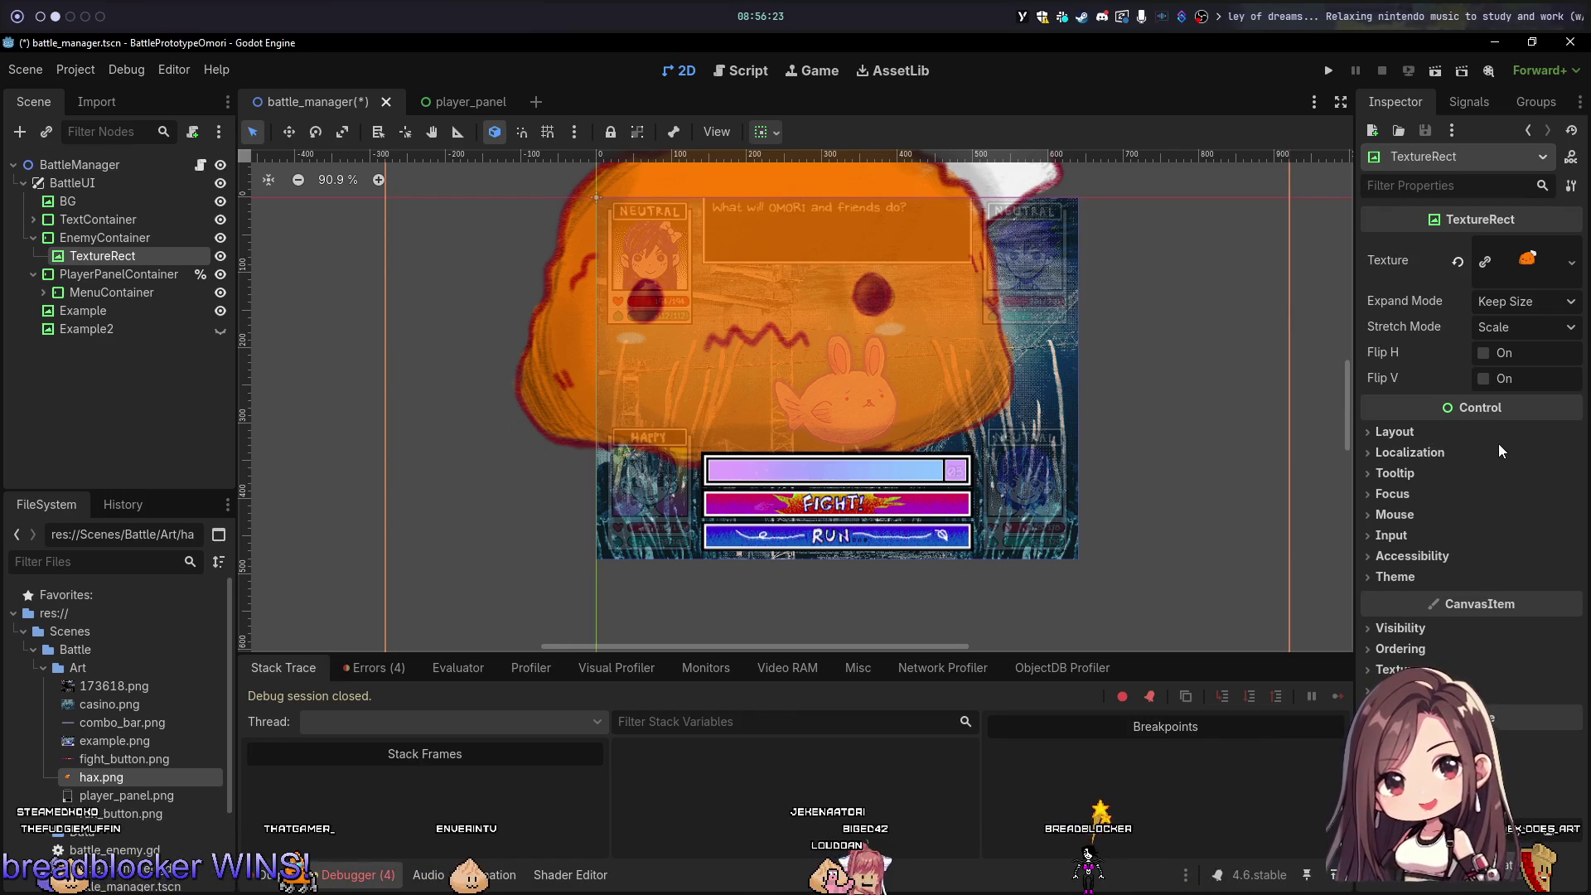
left_click(1491, 357)
left_click(1490, 356)
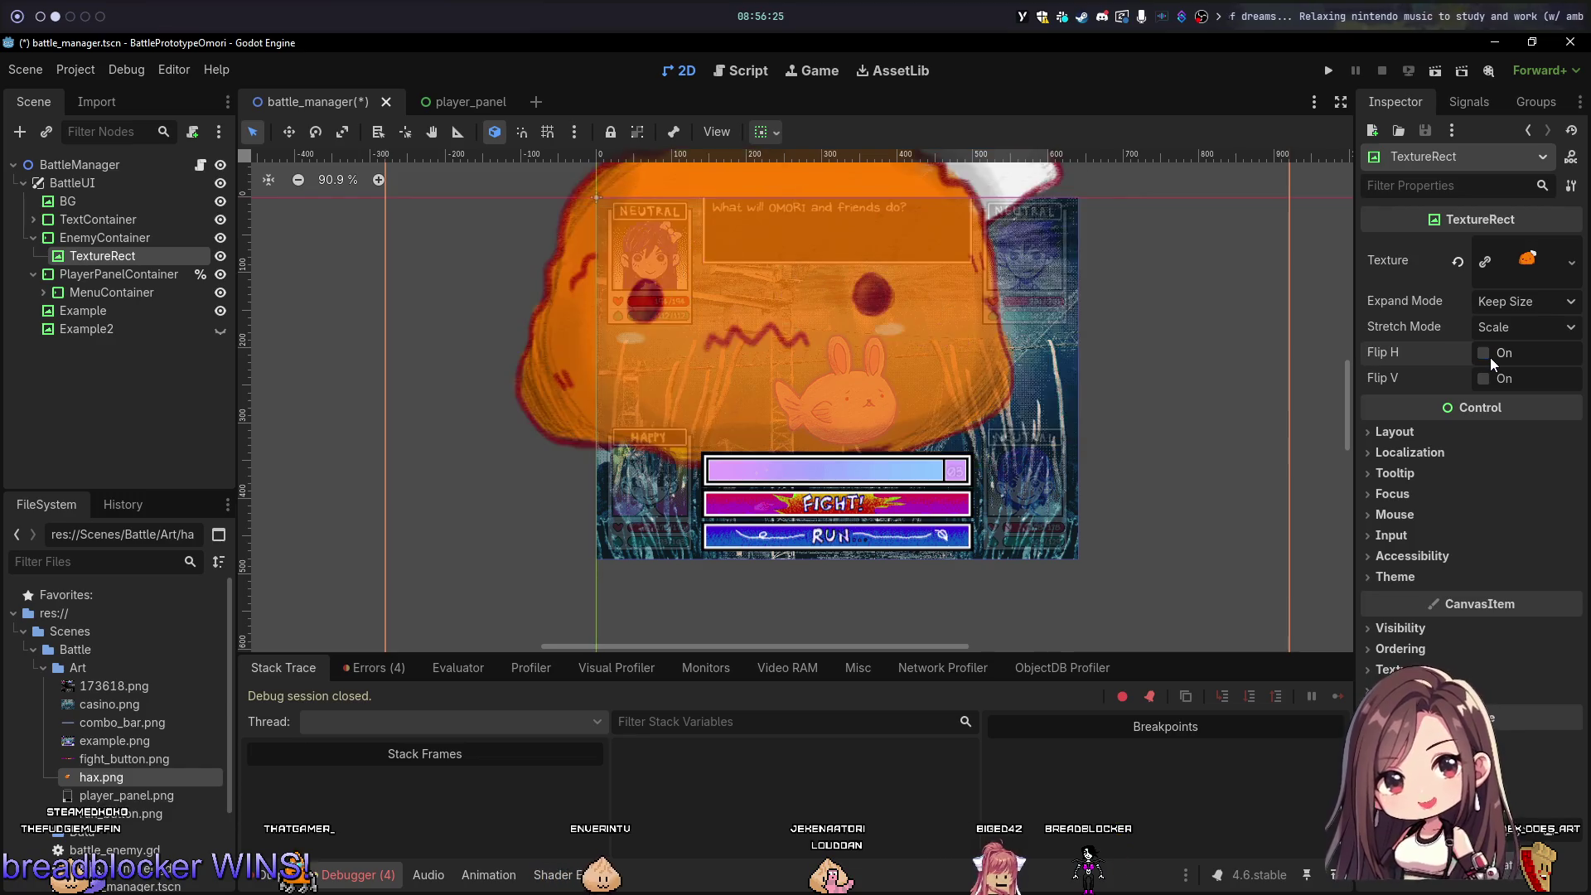
left_click(1491, 356)
left_click(1490, 357)
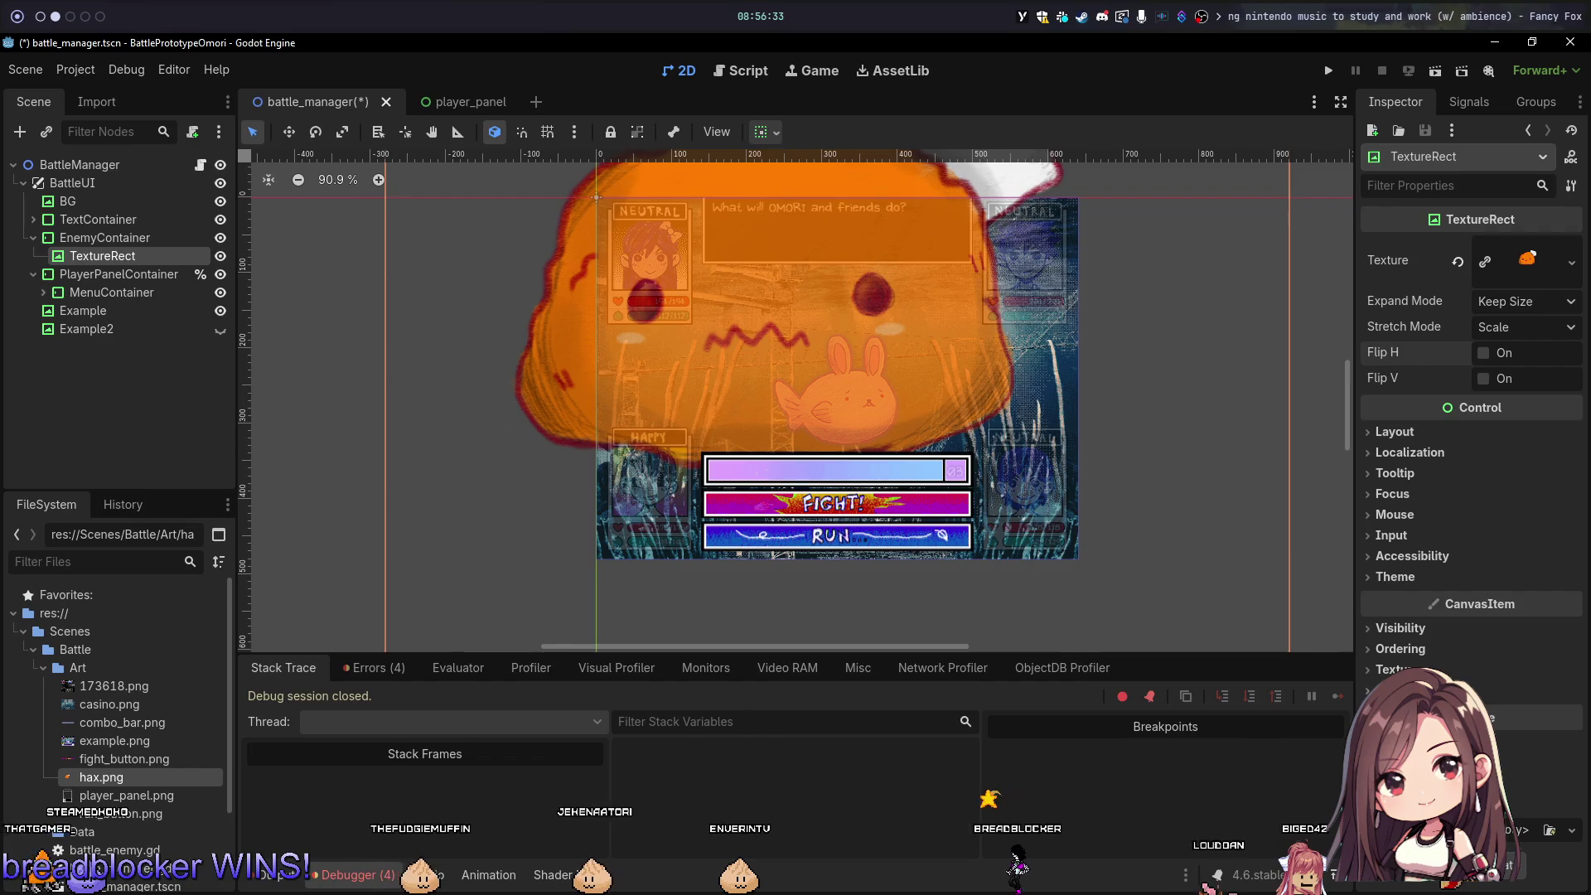
left_click(1401, 628)
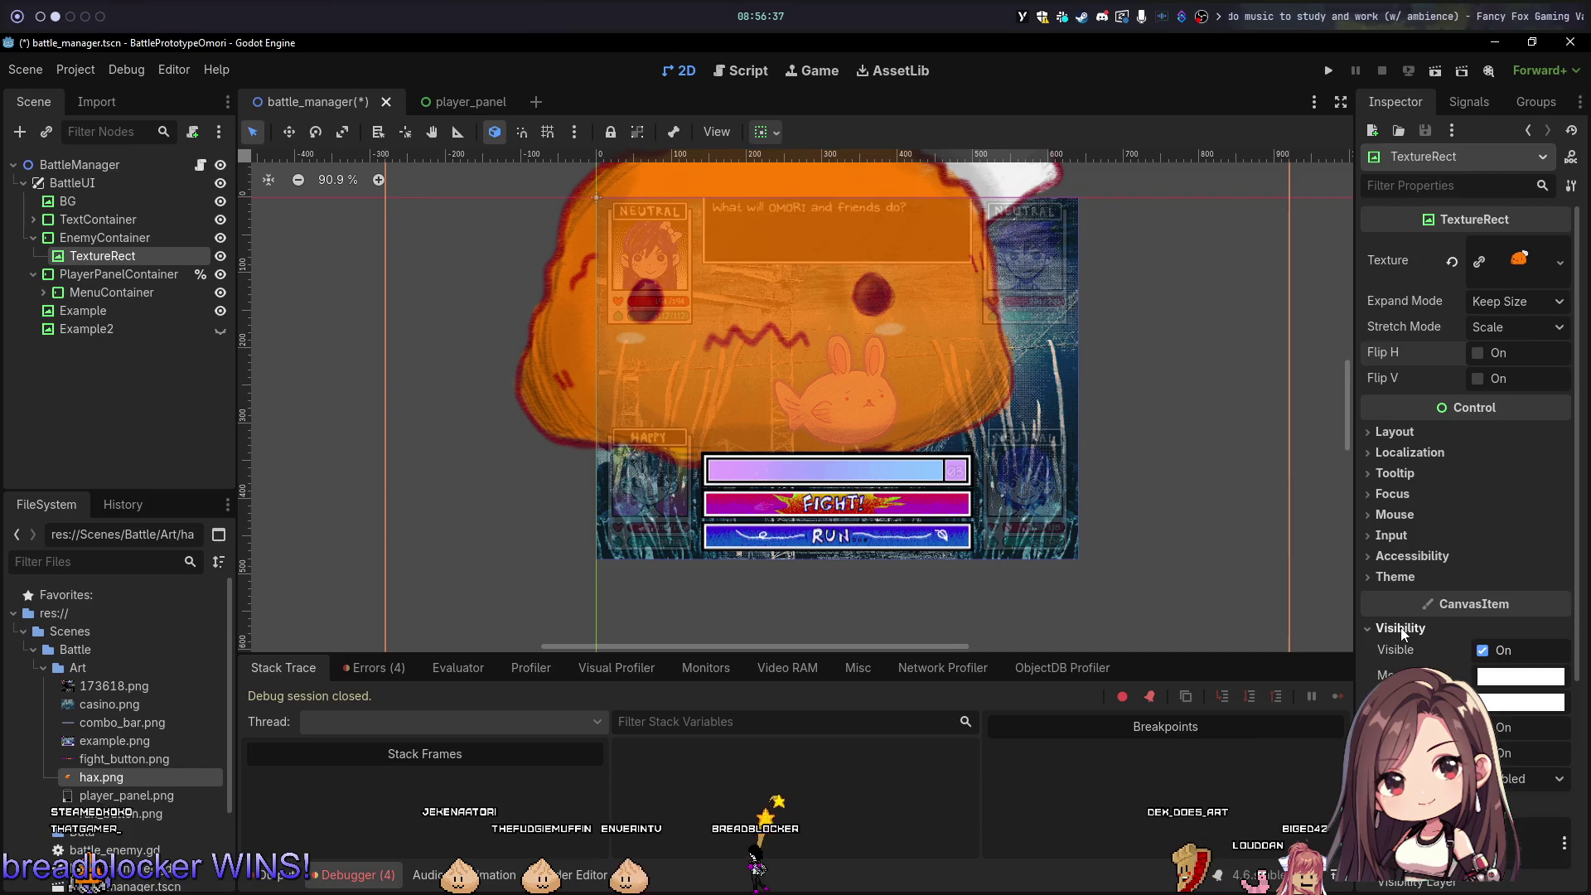
left_click(1401, 628)
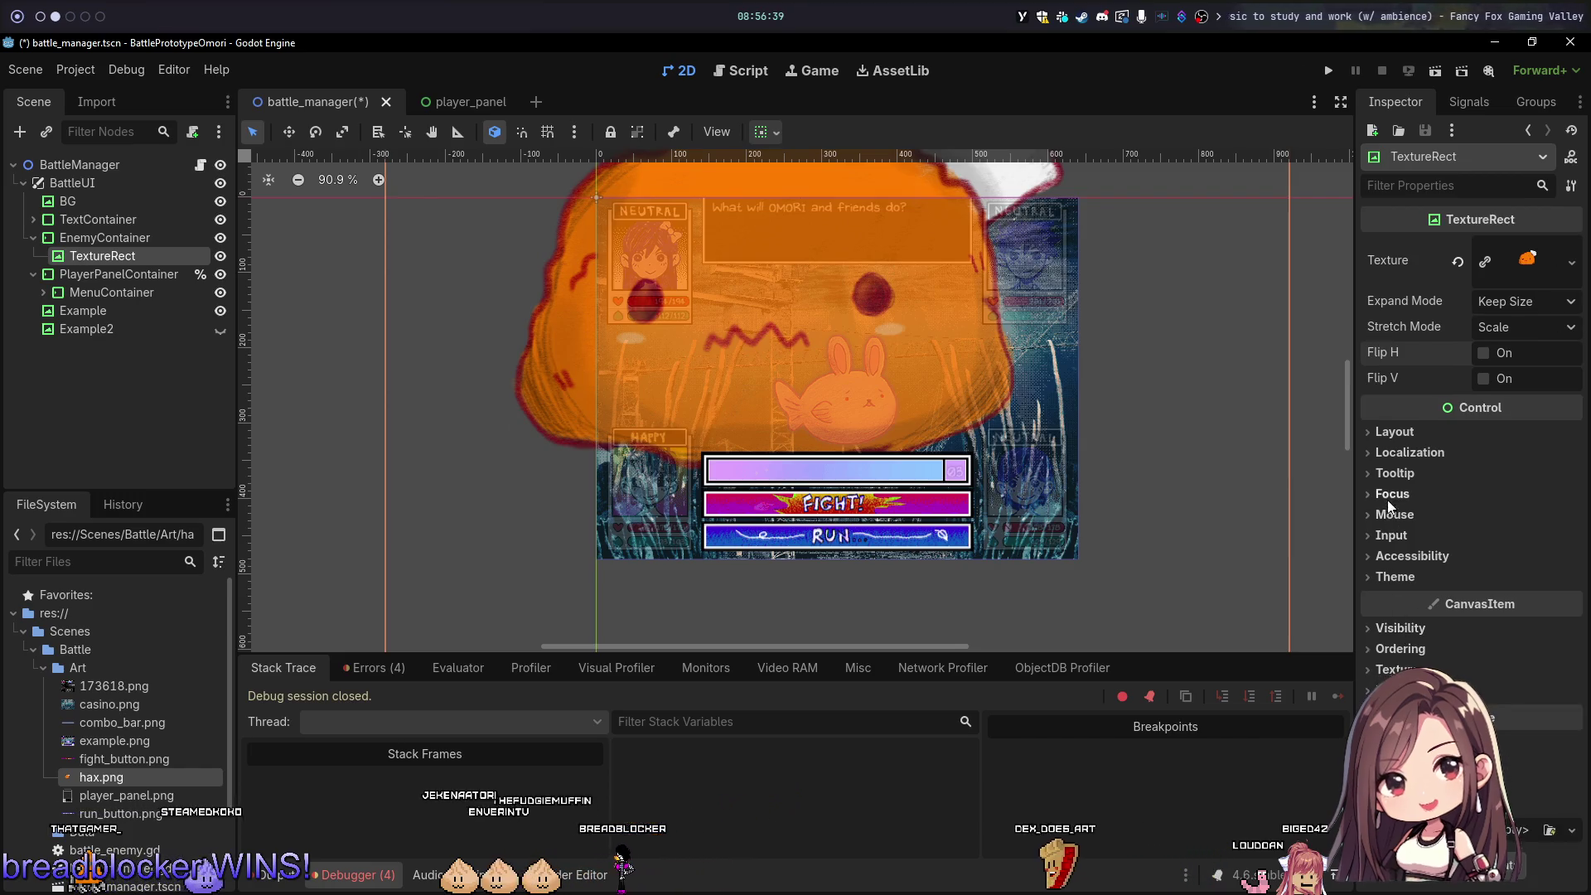
left_click(1401, 431)
left_click(1408, 430)
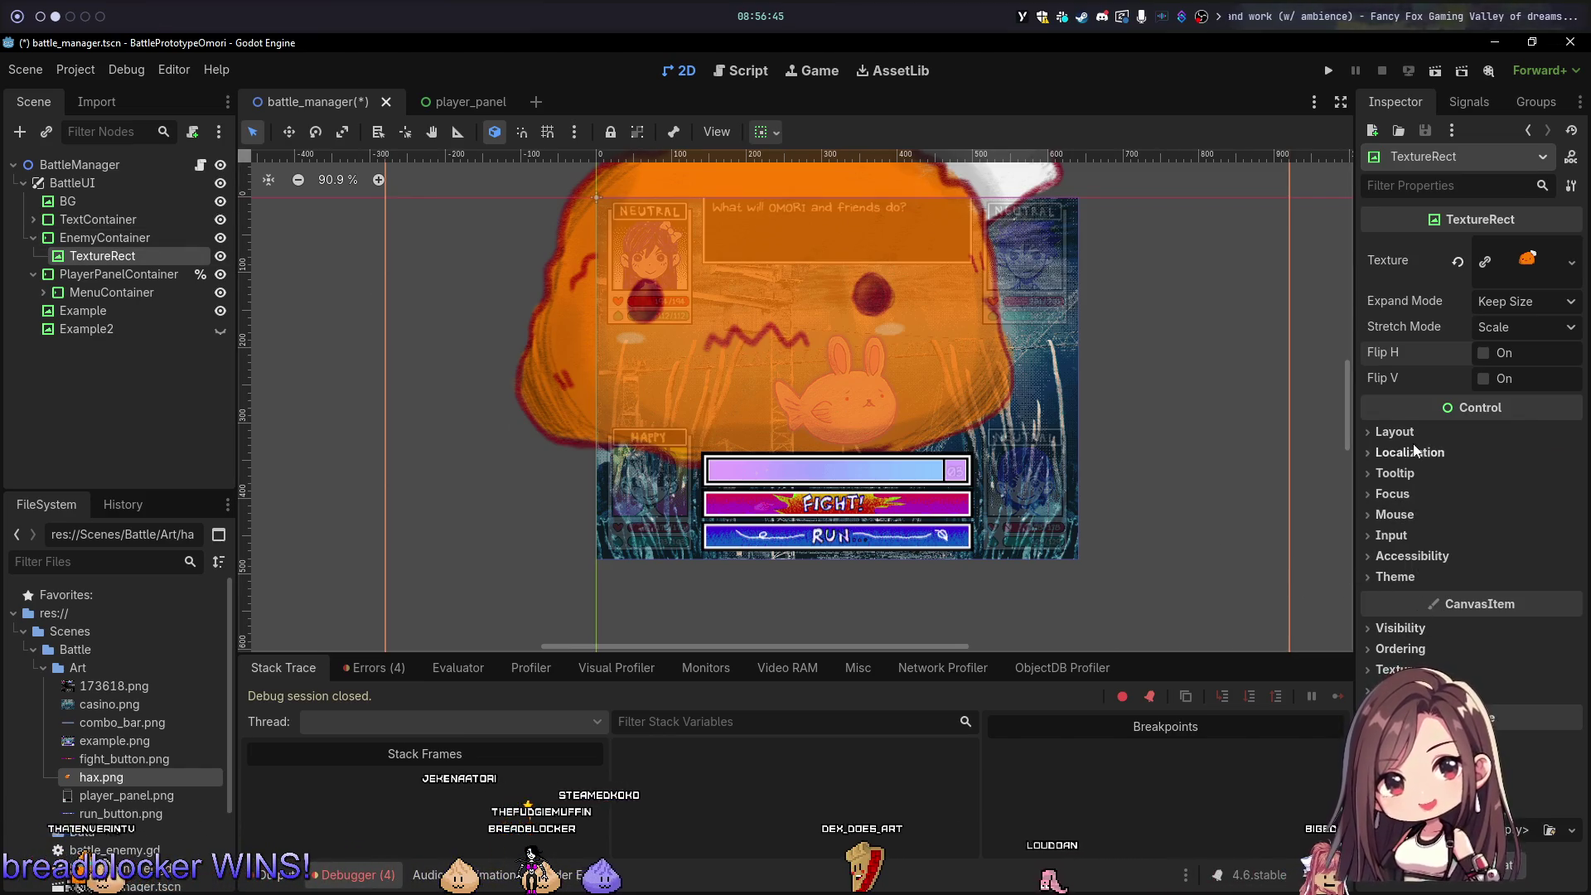
scroll(931, 235, "up", 7)
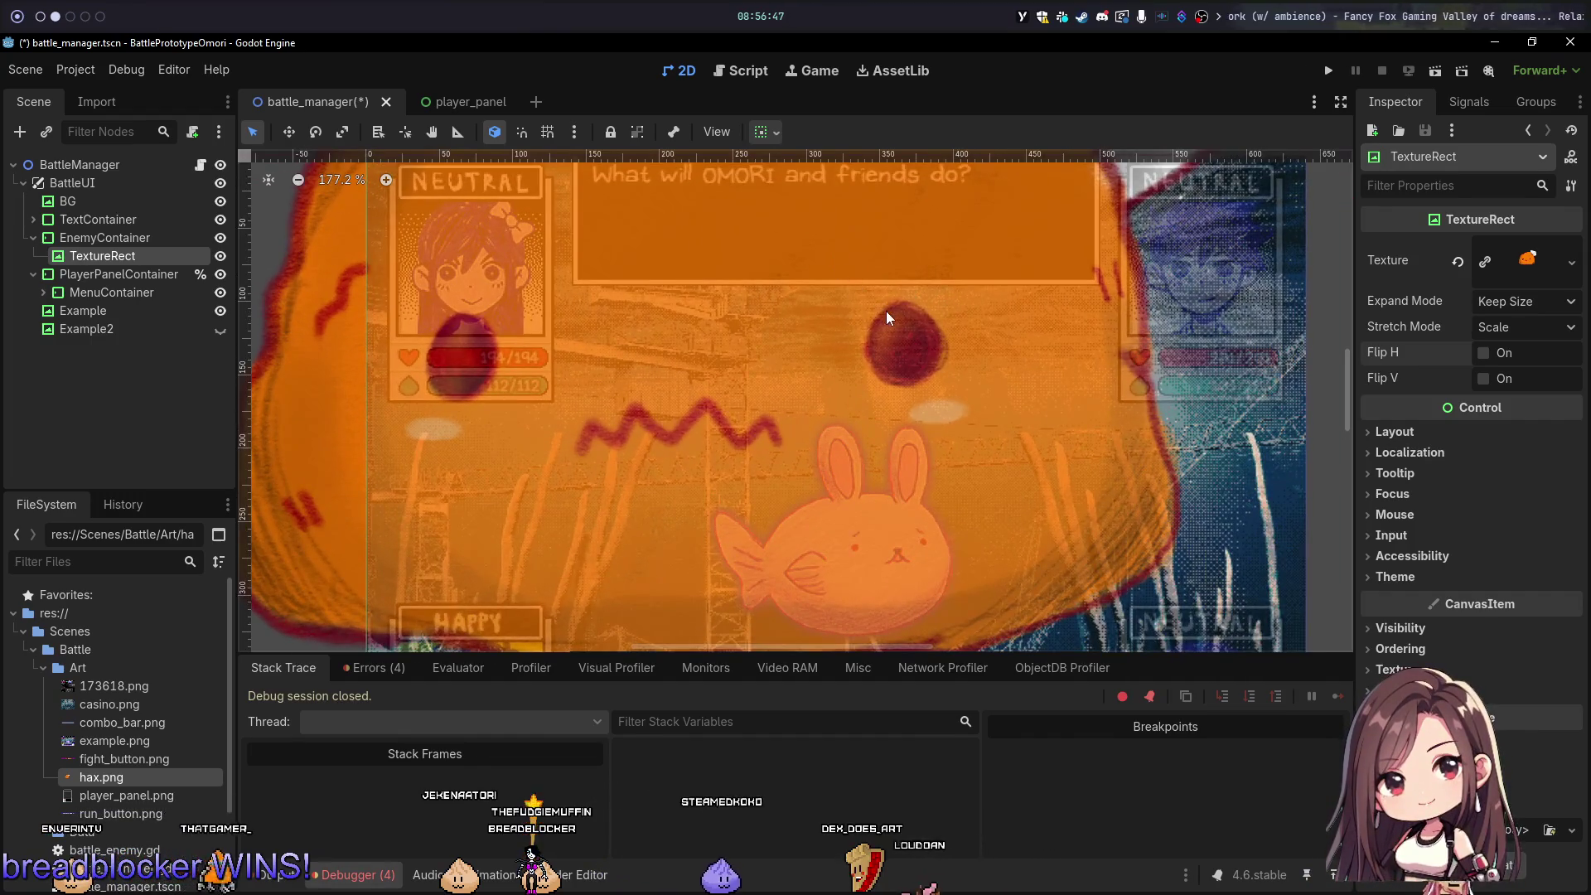
scroll(907, 336, "down", 6)
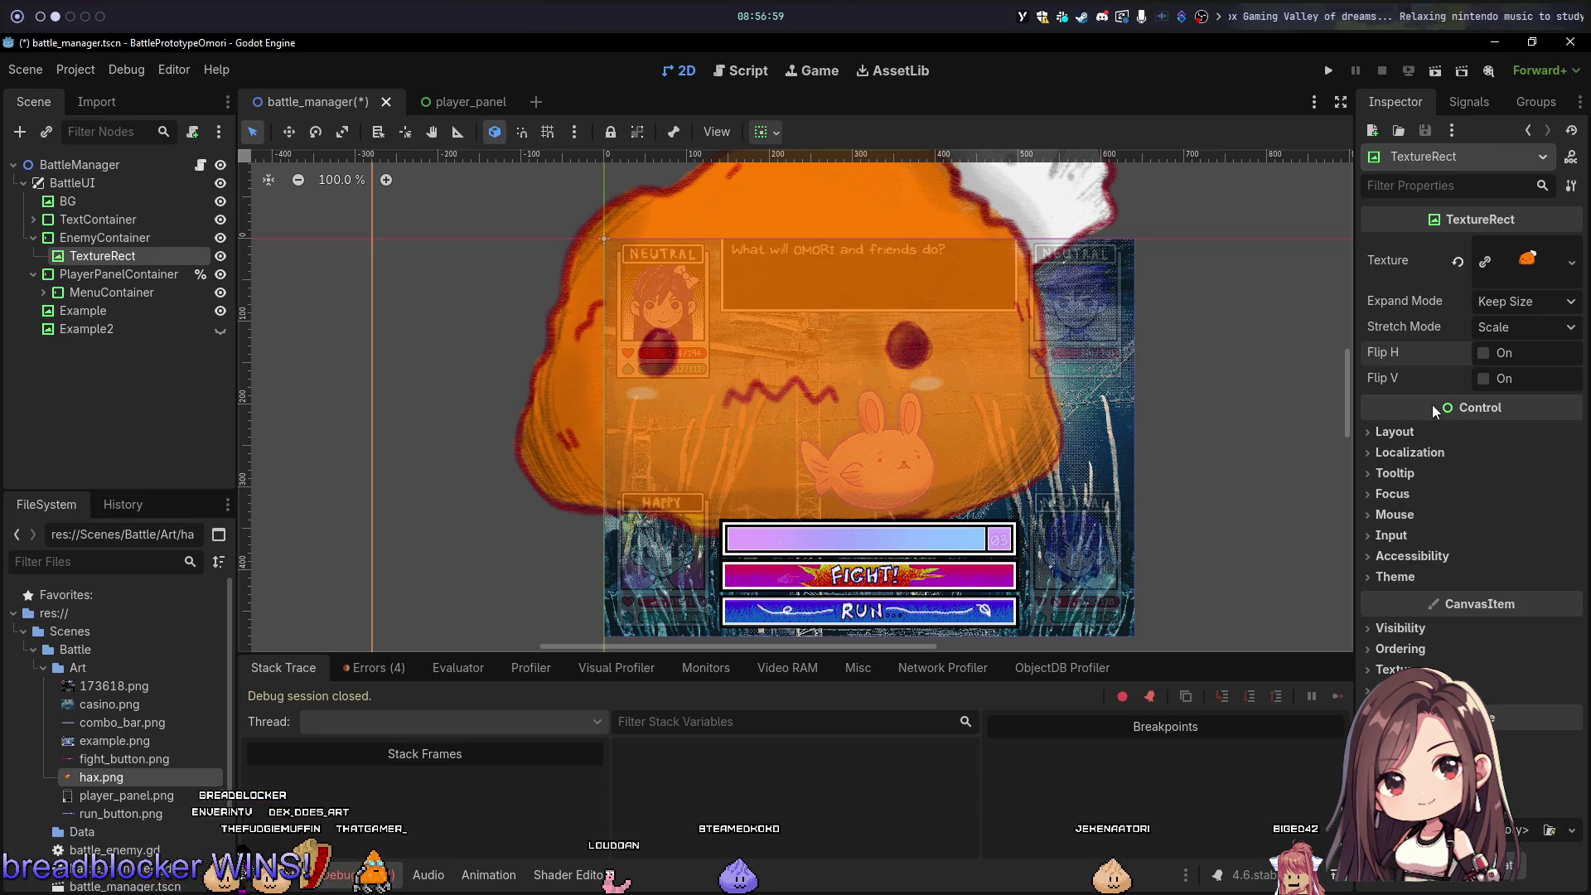
left_click(1541, 328)
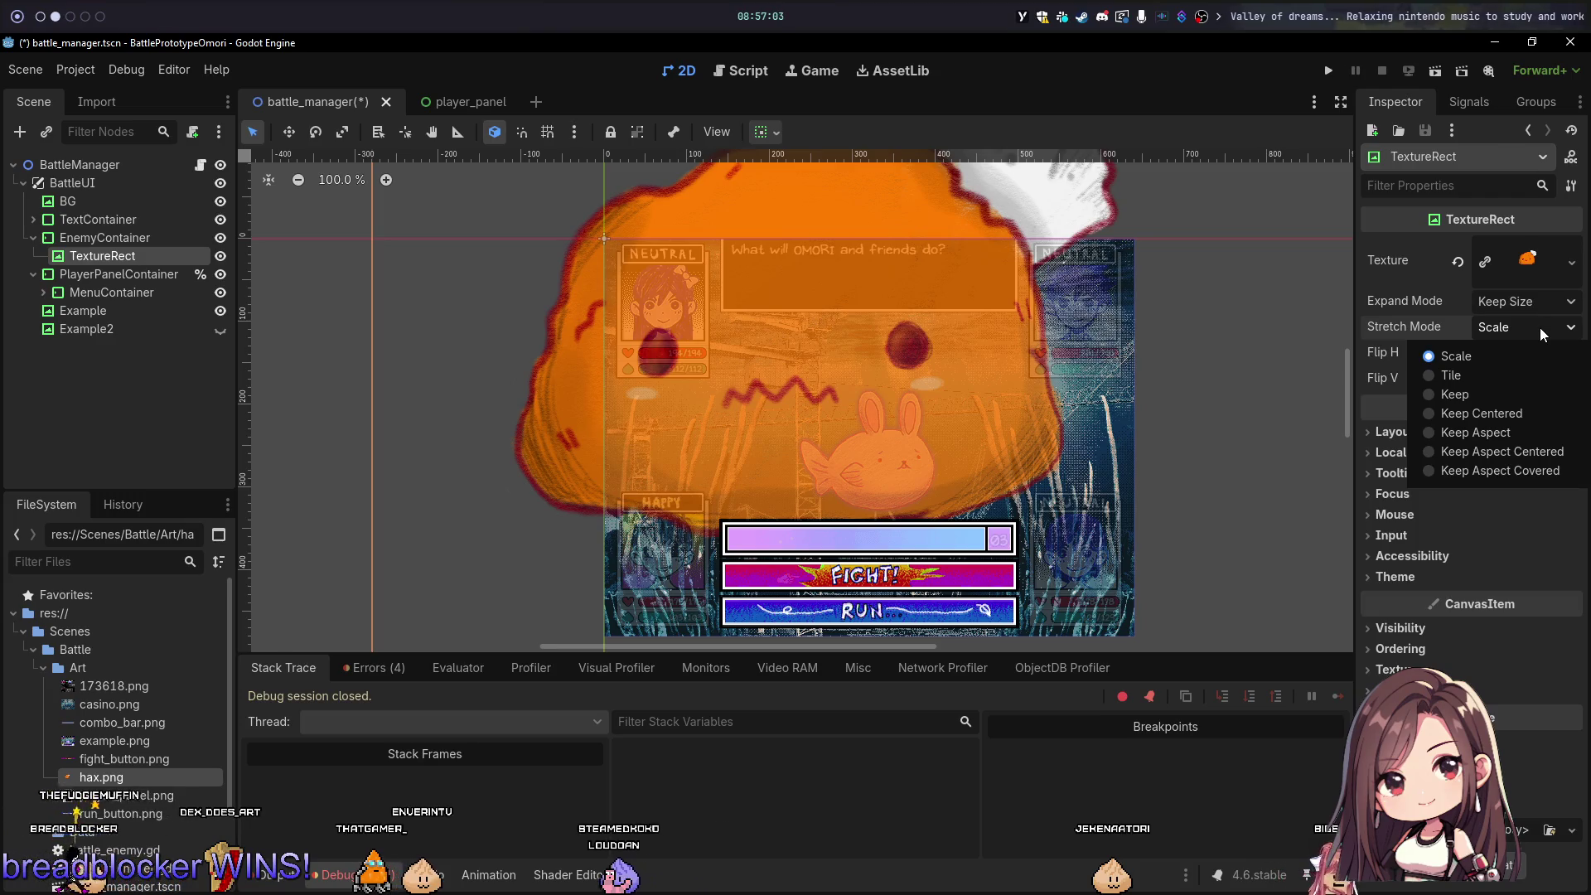
left_click(1460, 416)
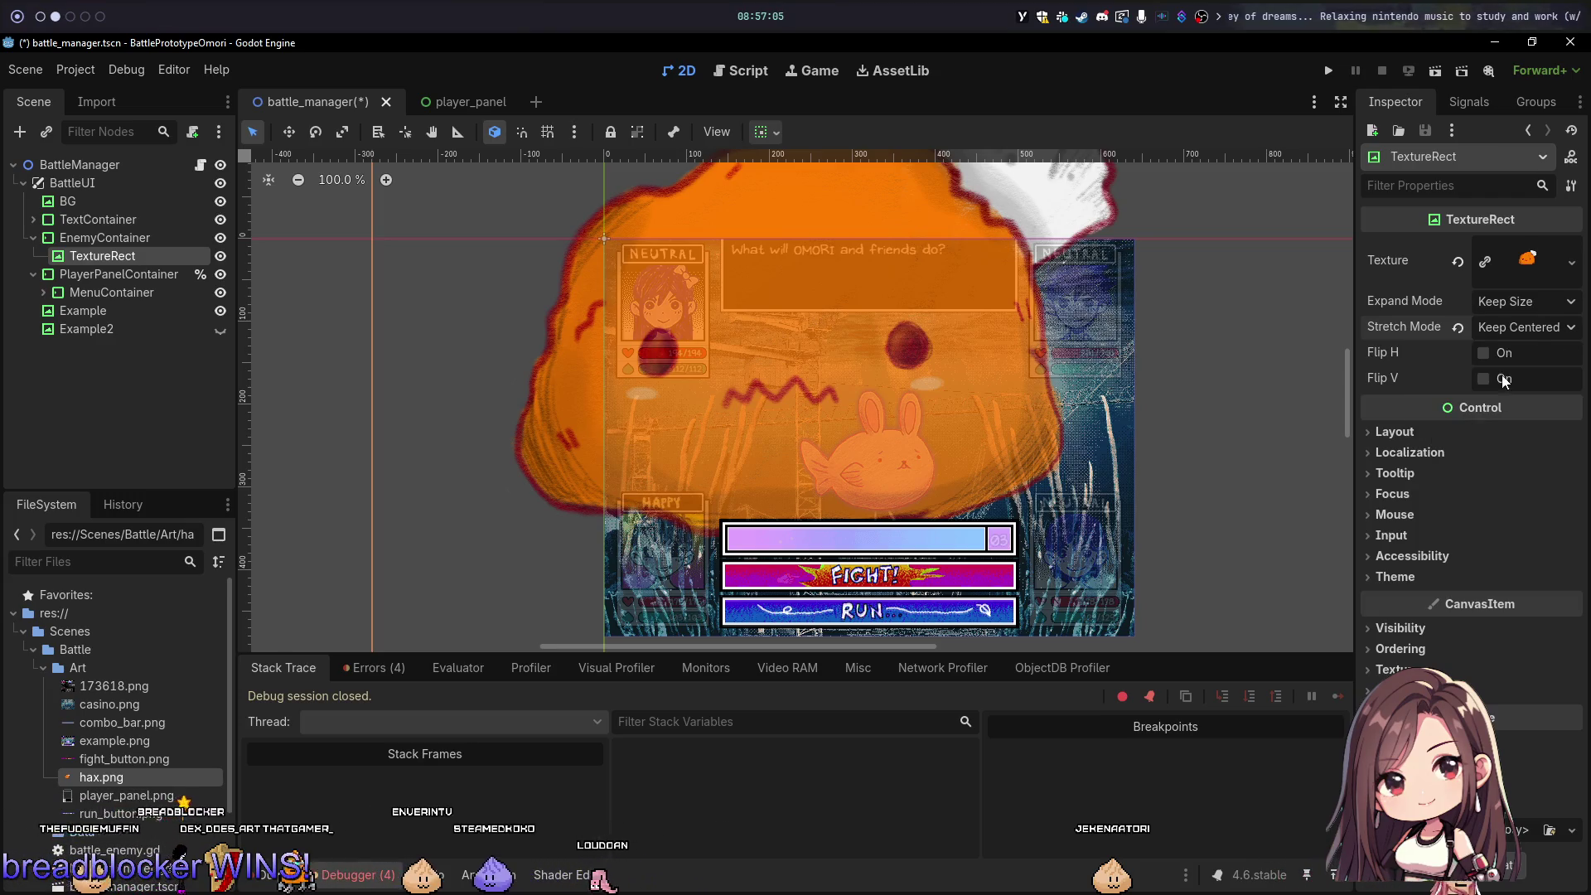
left_click(1532, 328)
left_click(1457, 356)
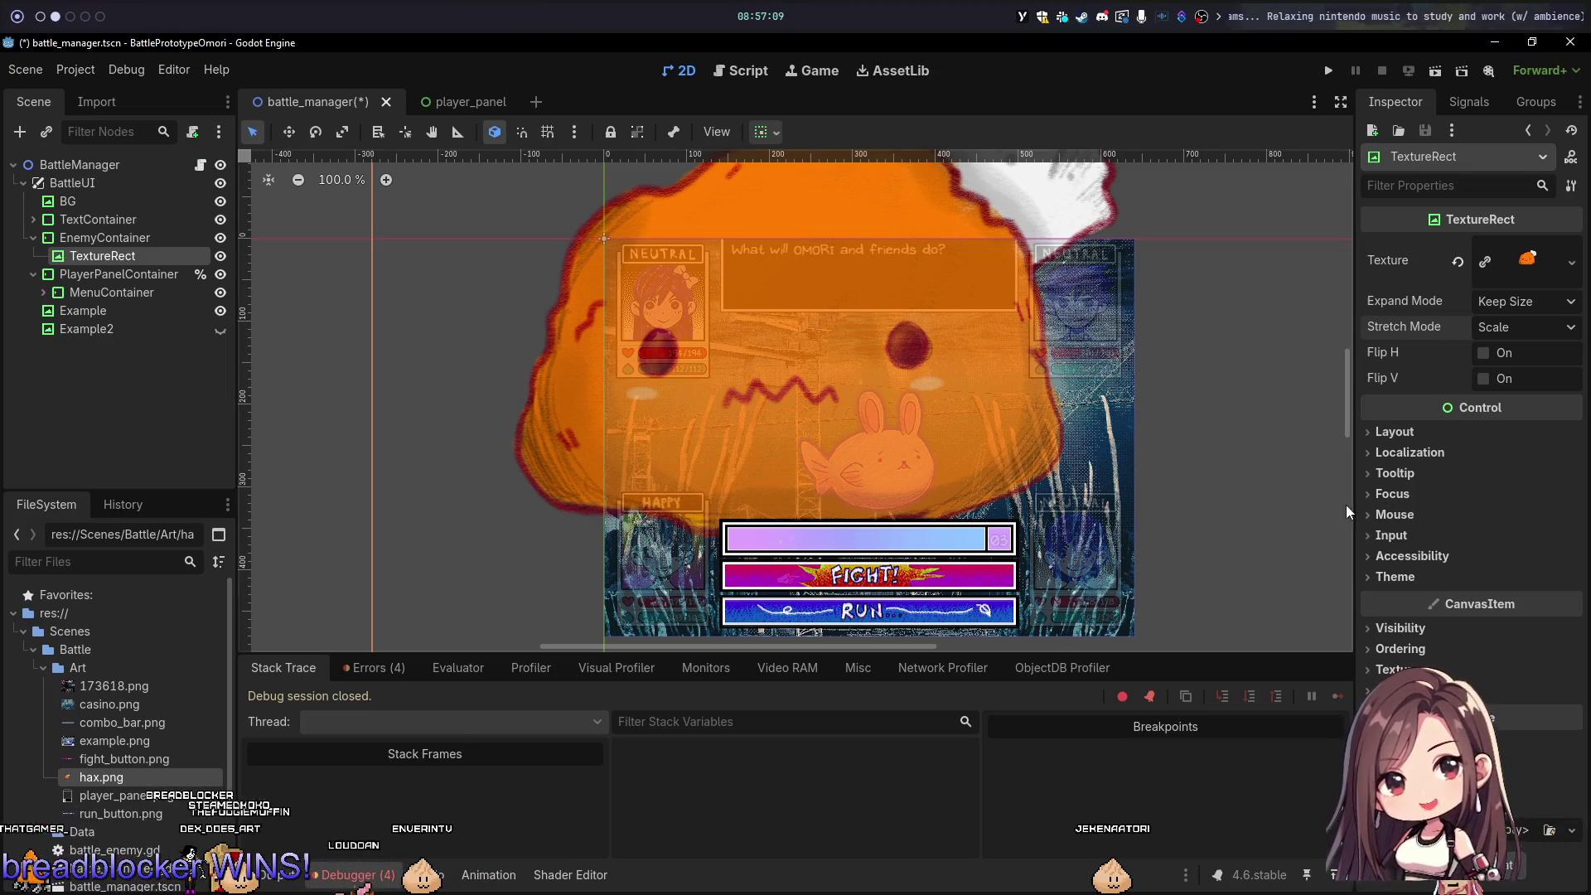
left_click(1407, 577)
left_click(1407, 578)
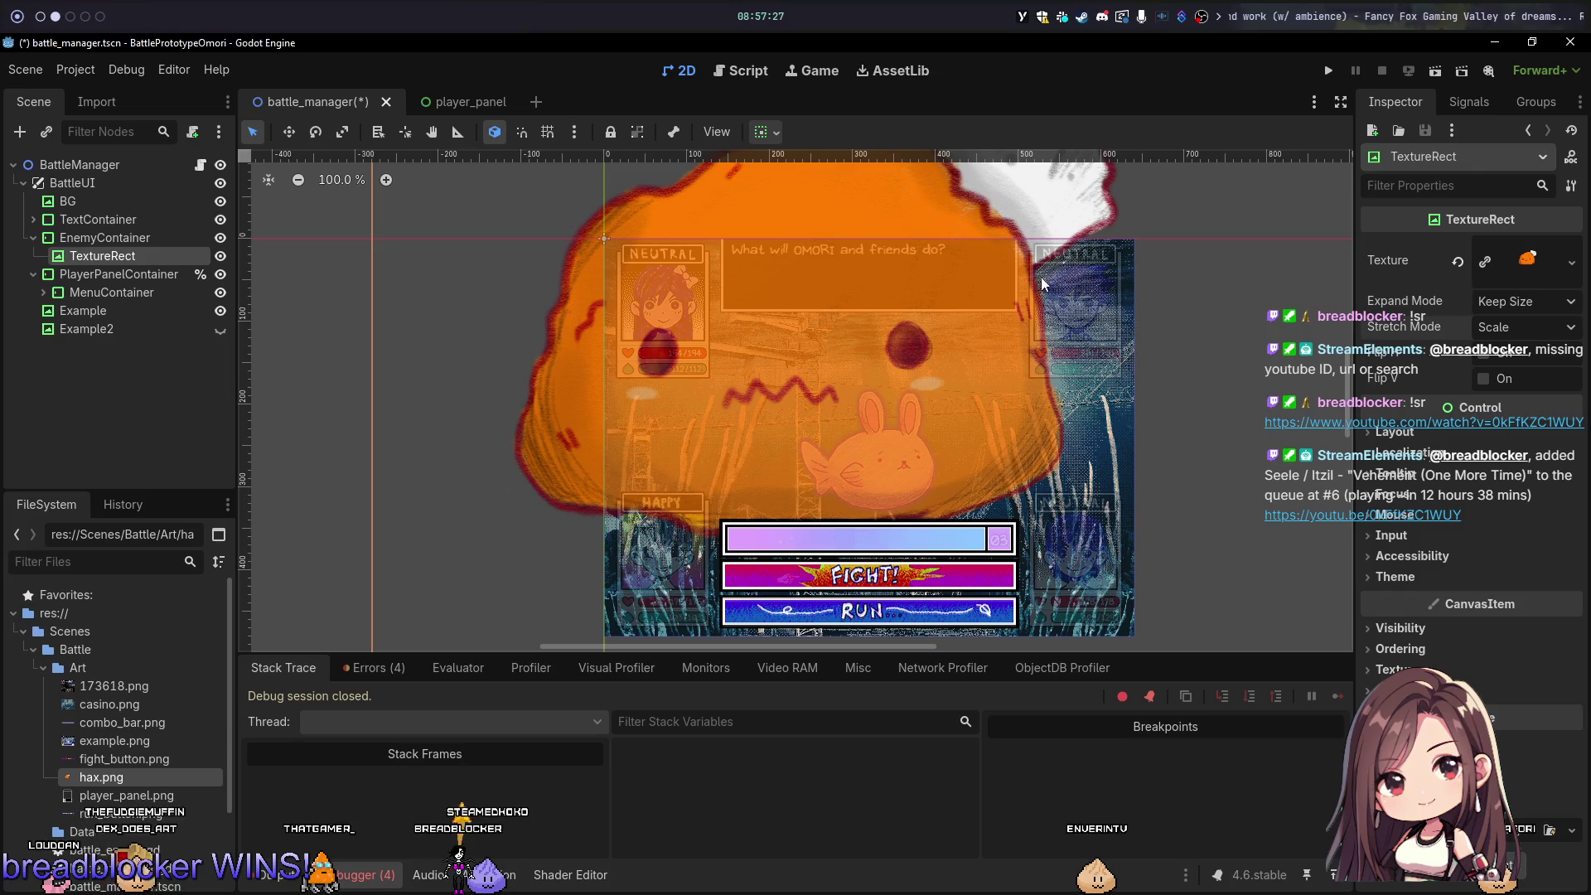
left_click(119, 240)
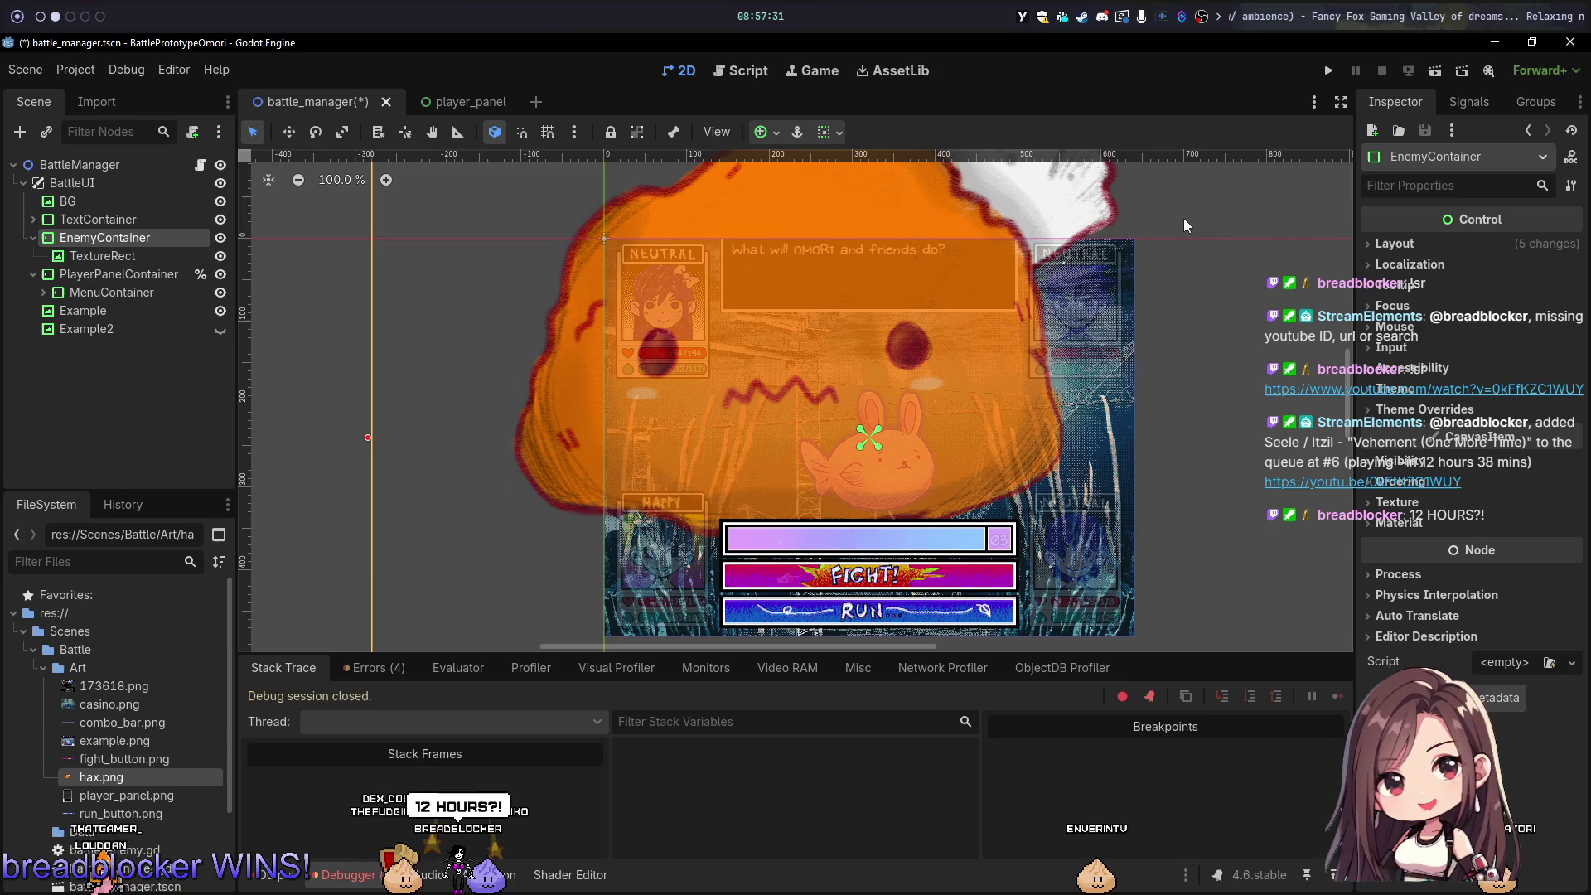
Step: Expand EnemyContainer's Layout > Transform settings, trying a position reset and undoing it
left_click(1395, 244)
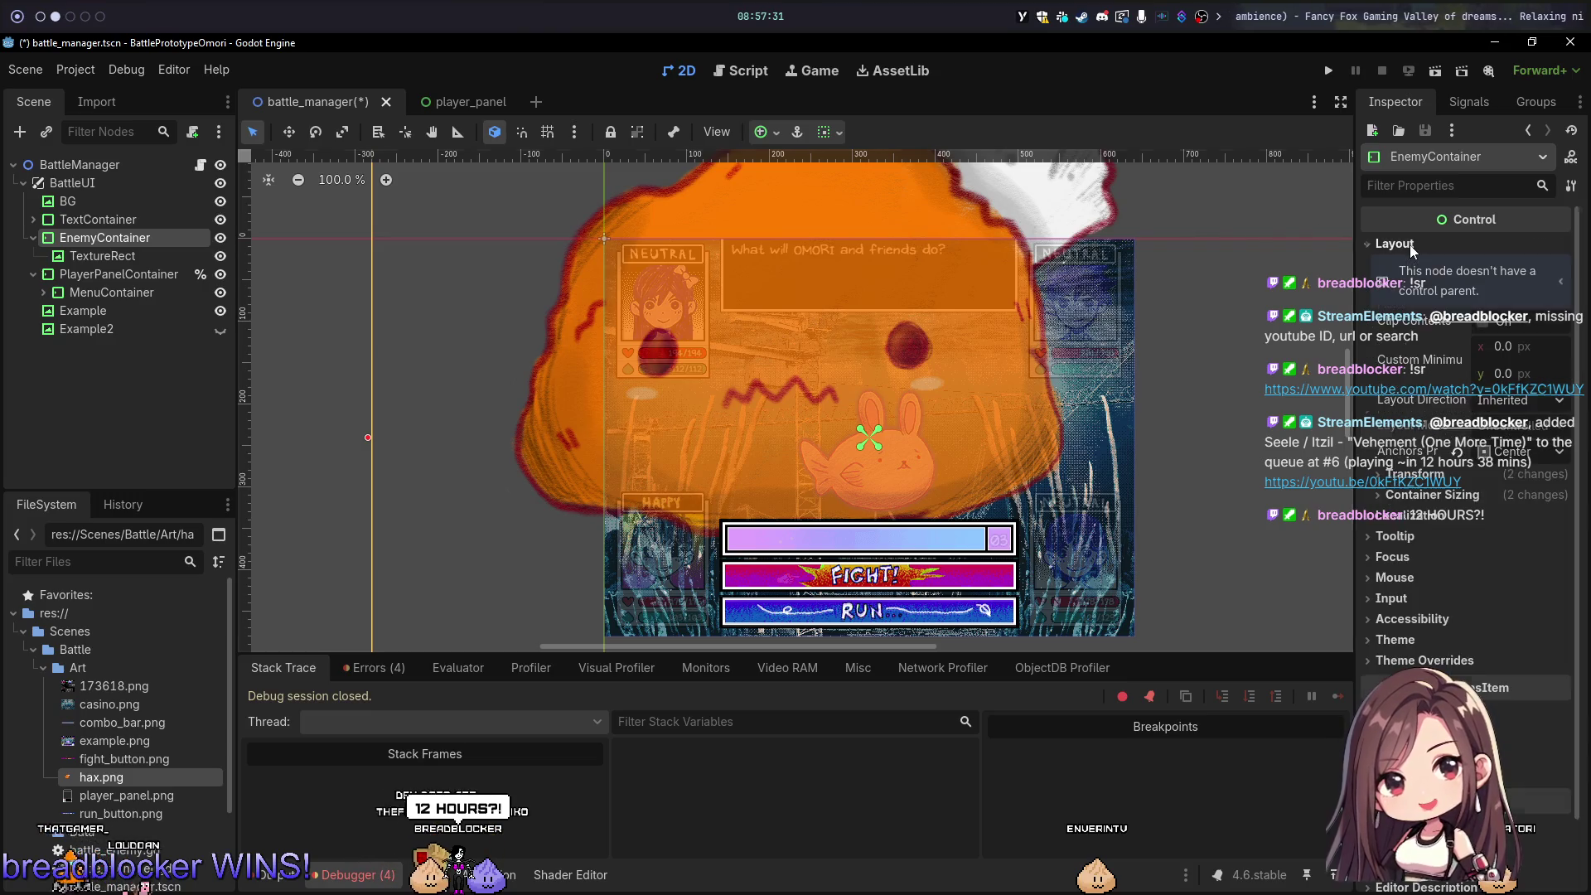
left_click(1478, 479)
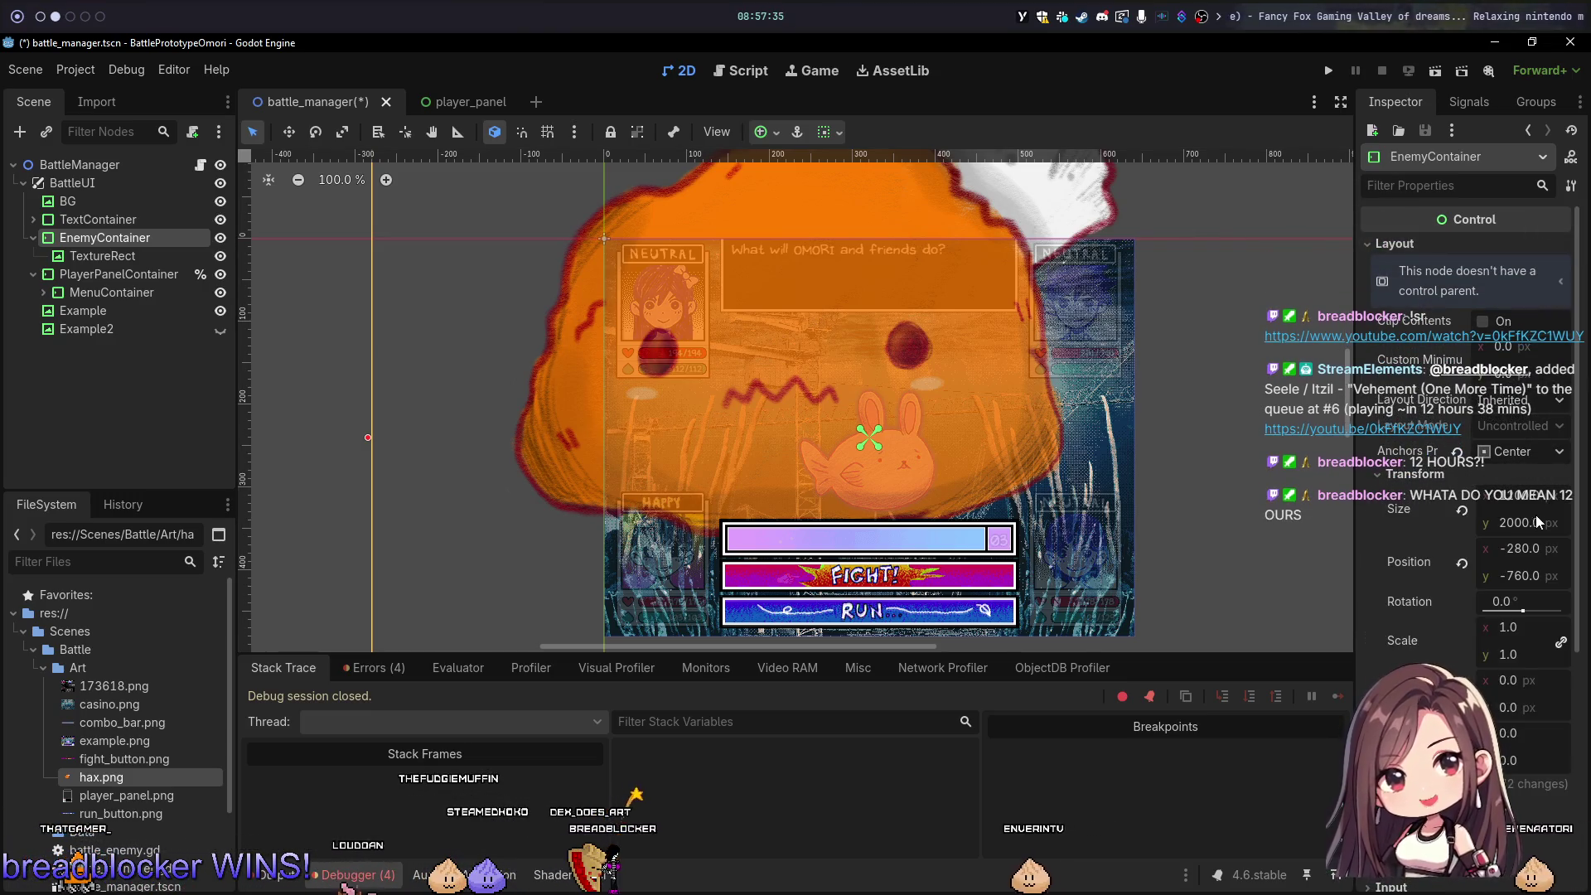
left_click(1464, 560)
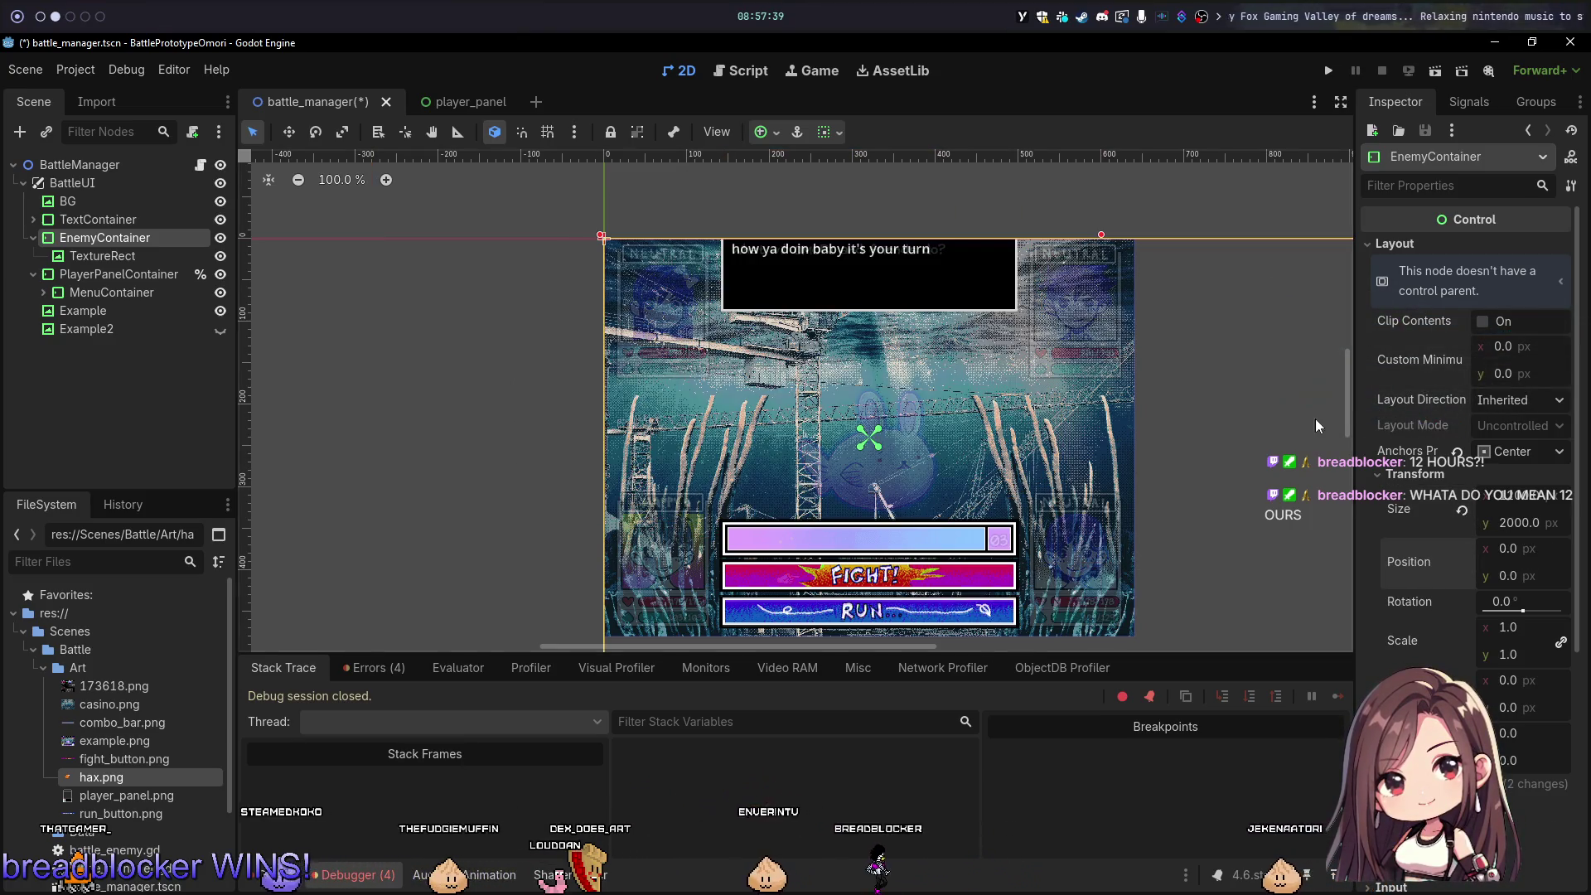
scroll(1318, 426, "down", 8)
key("ctrl+z")
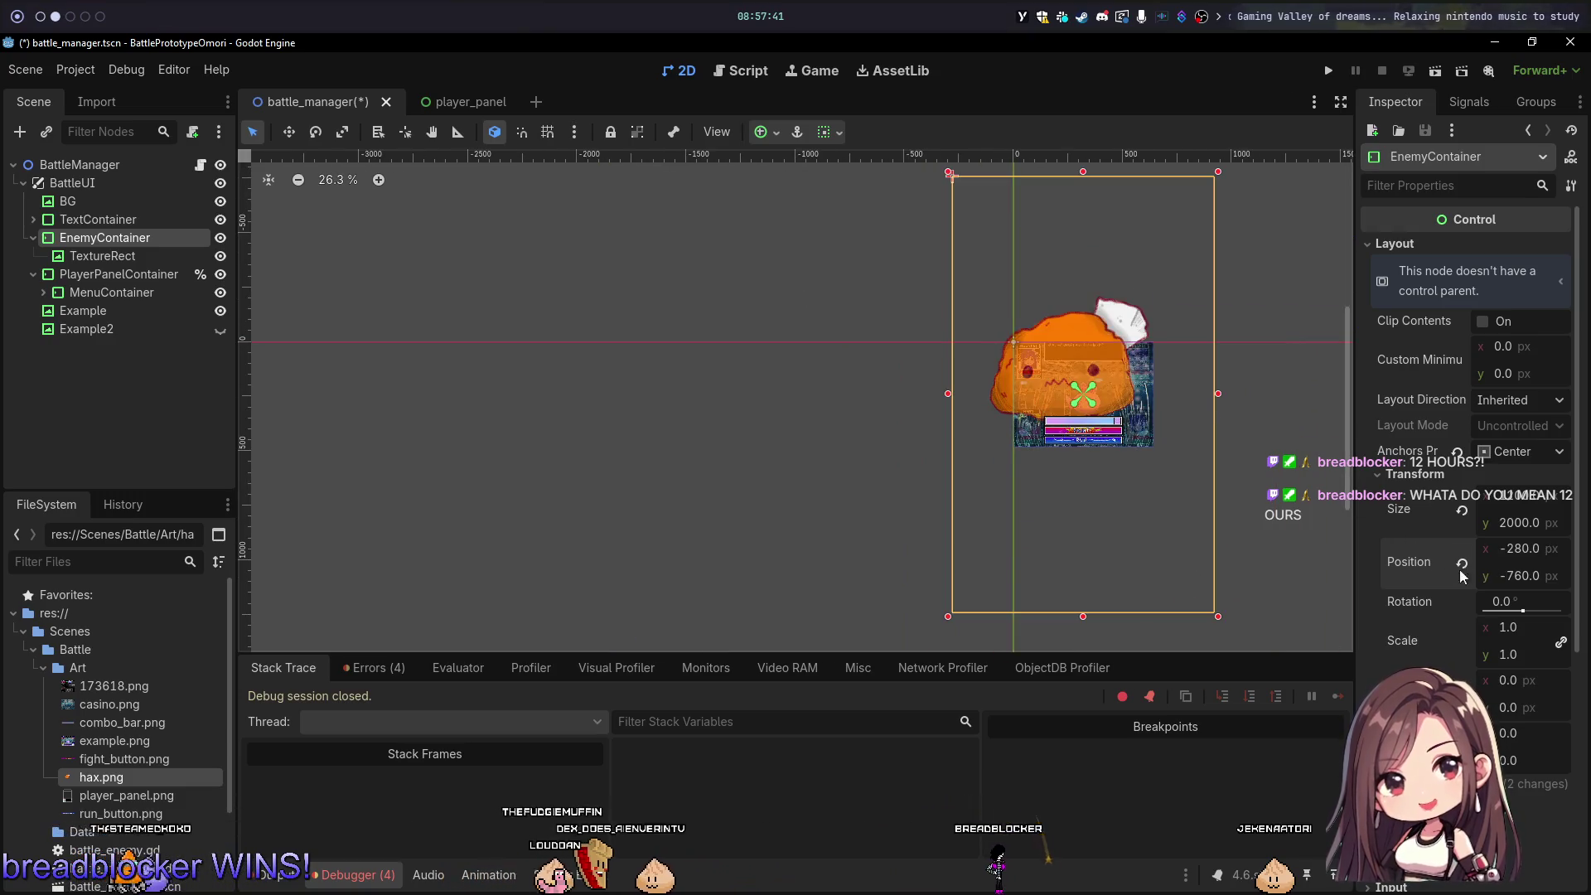
scroll(1173, 415, "up", 5)
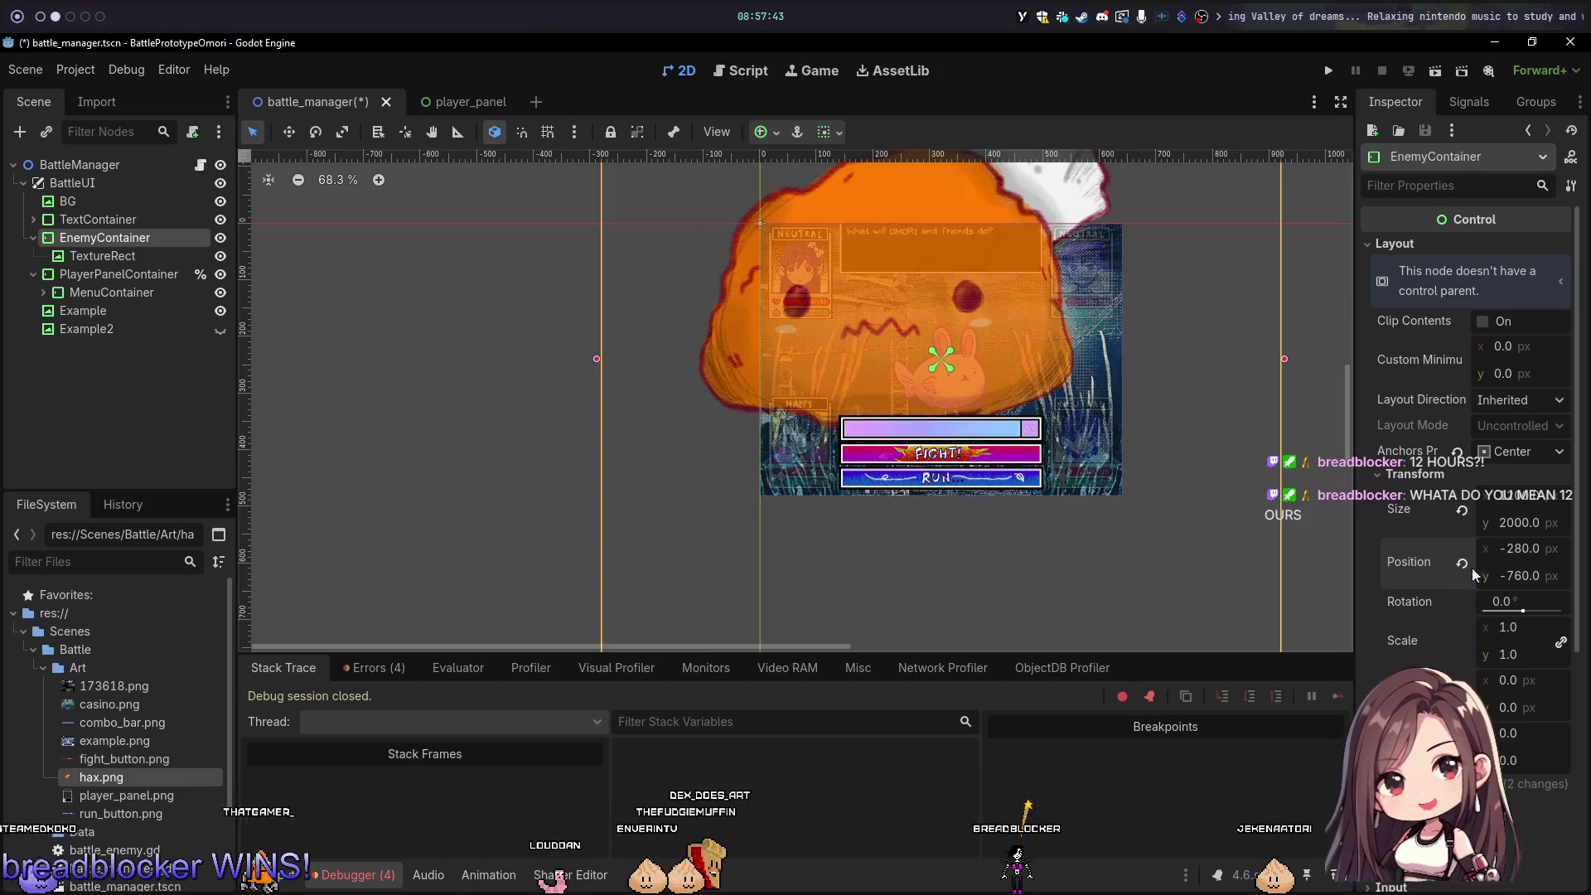
Step: Set EnemyContainer's scale to 0.2 and reset its position to 0, 0
left_click(1542, 622)
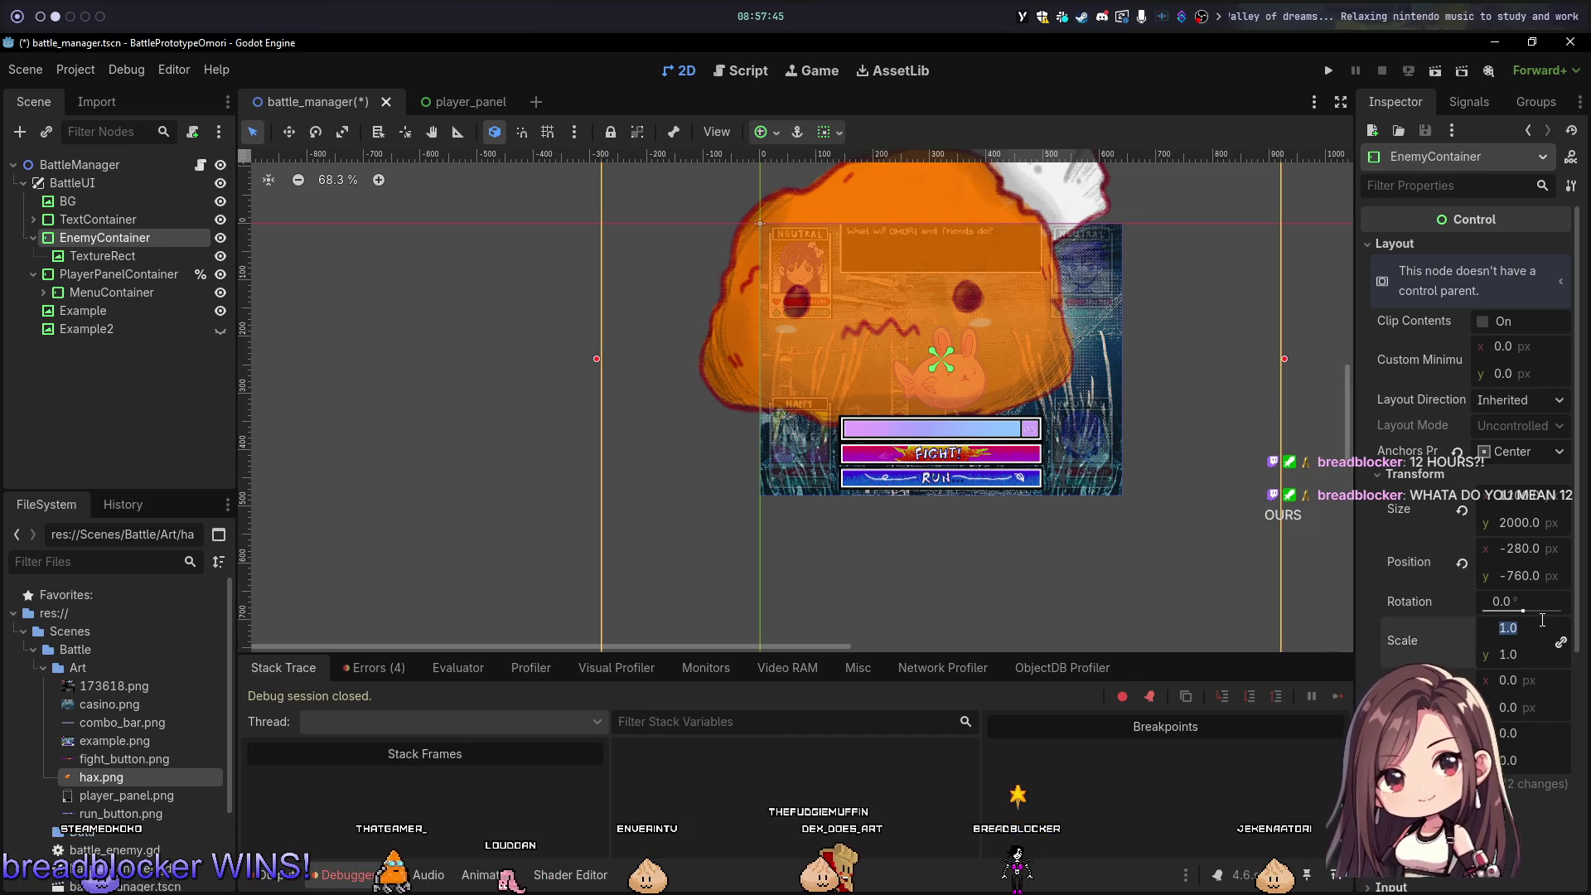
type("0.2")
key("Tab")
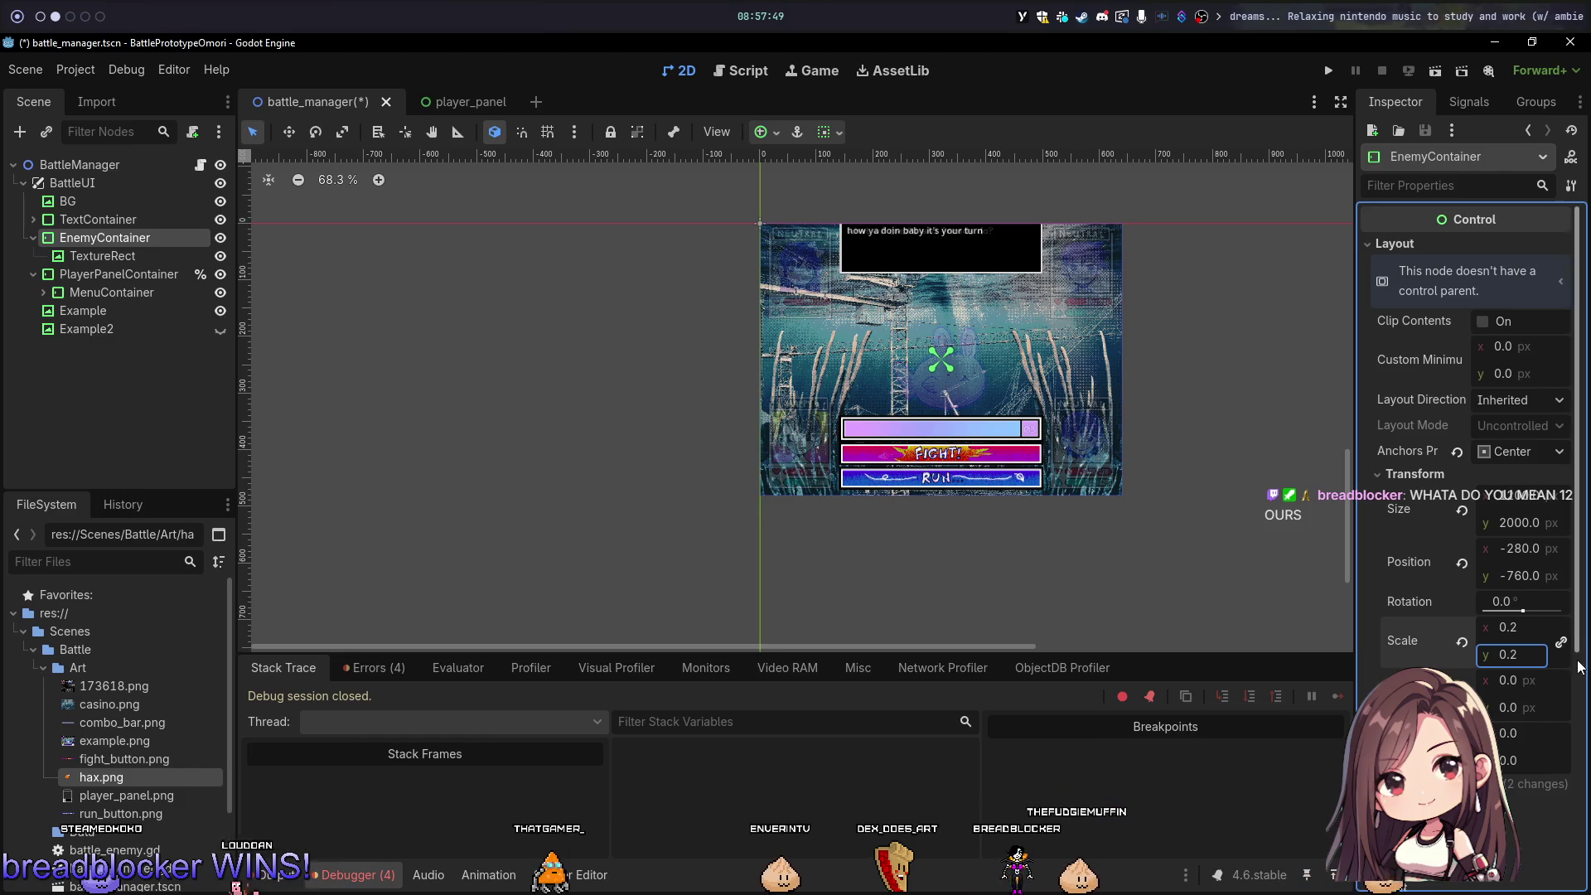
left_click(1521, 629)
type("1")
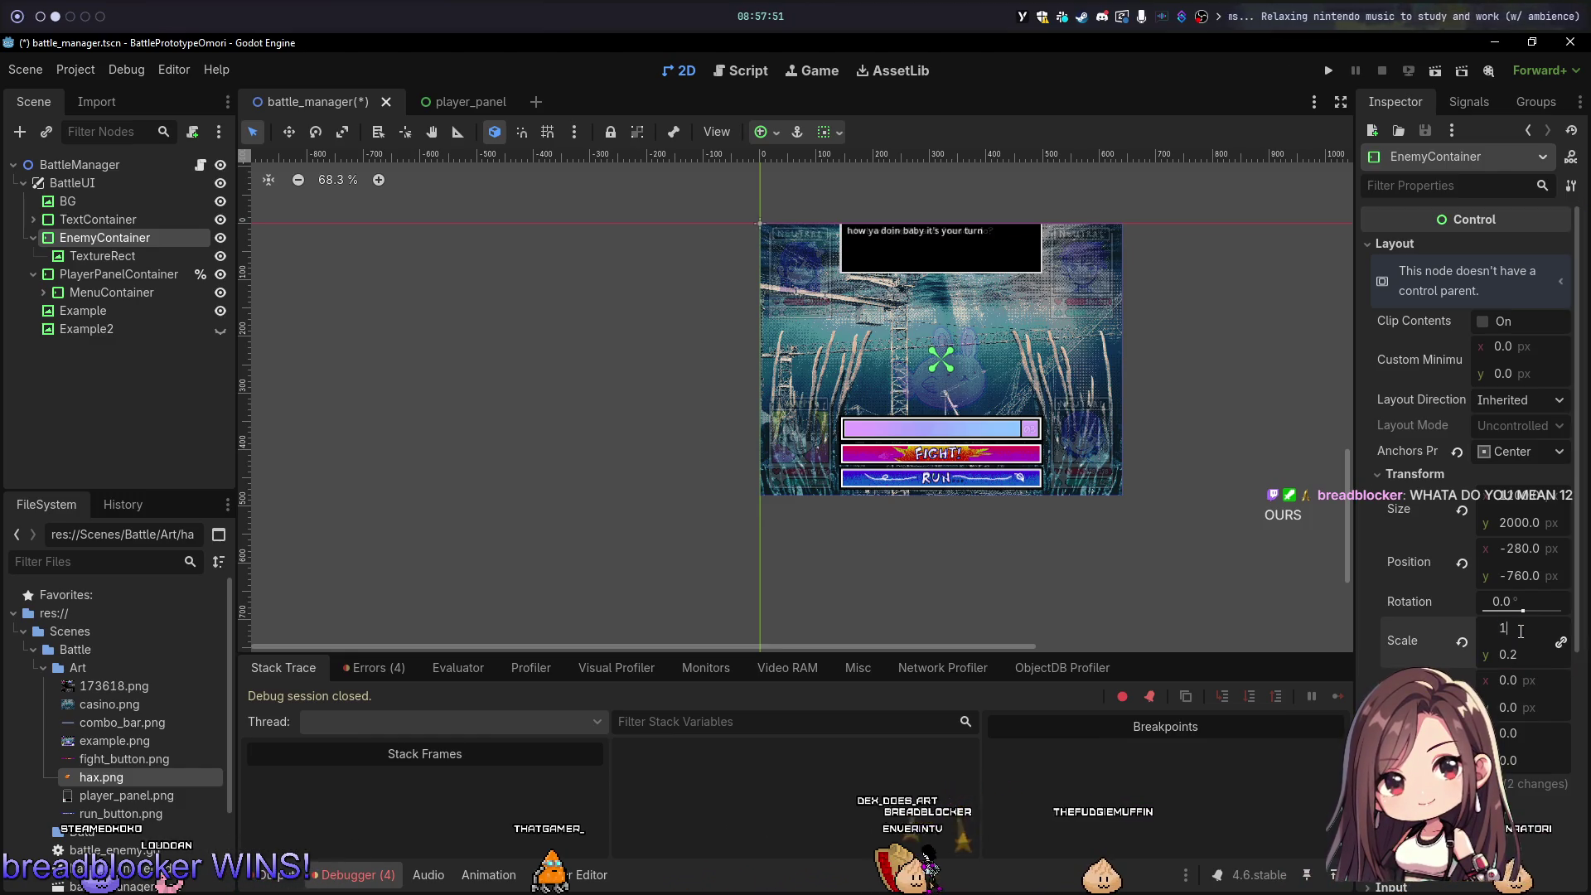
key("Return")
left_click_drag(1520, 631, 1446, 631)
scroll(1070, 356, "down", 6)
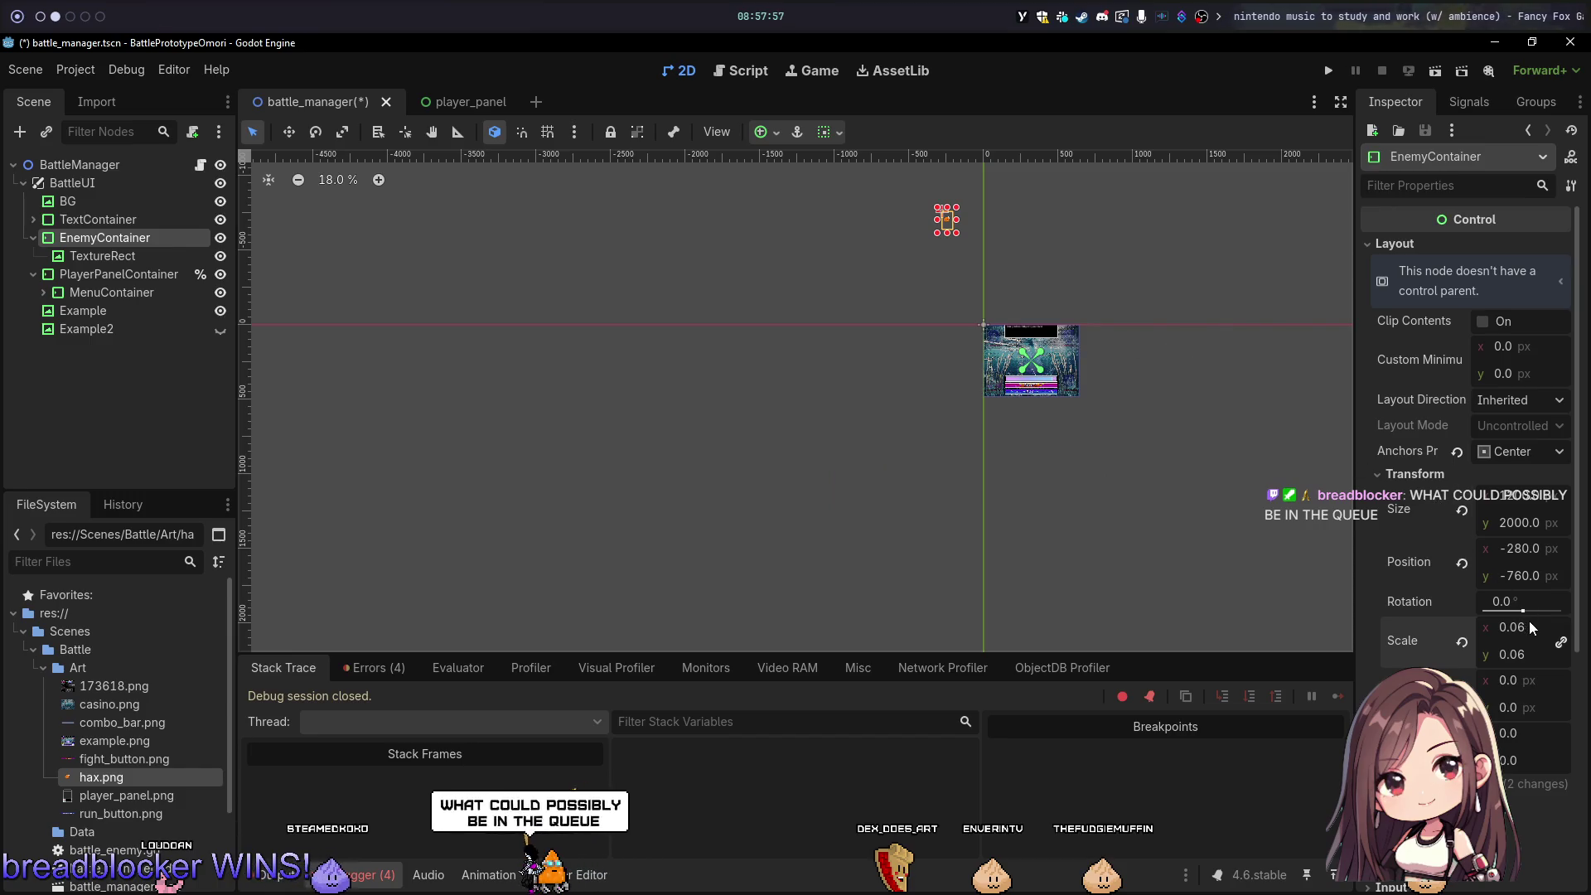
left_click_drag(1522, 627, 1515, 643)
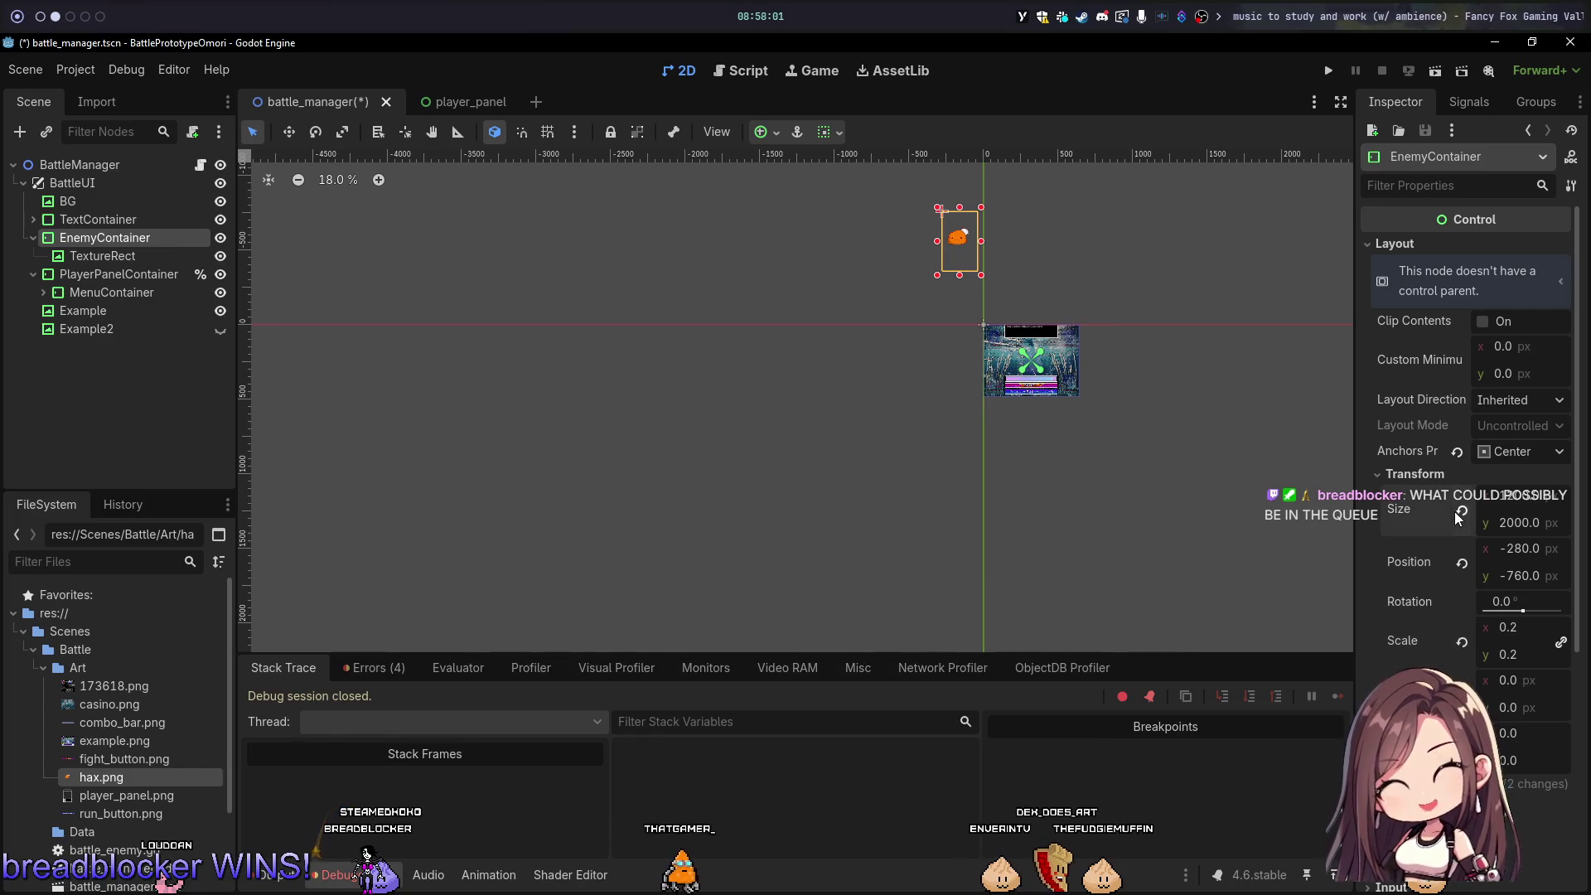
left_click(1462, 564)
scroll(1111, 418, "up", 5)
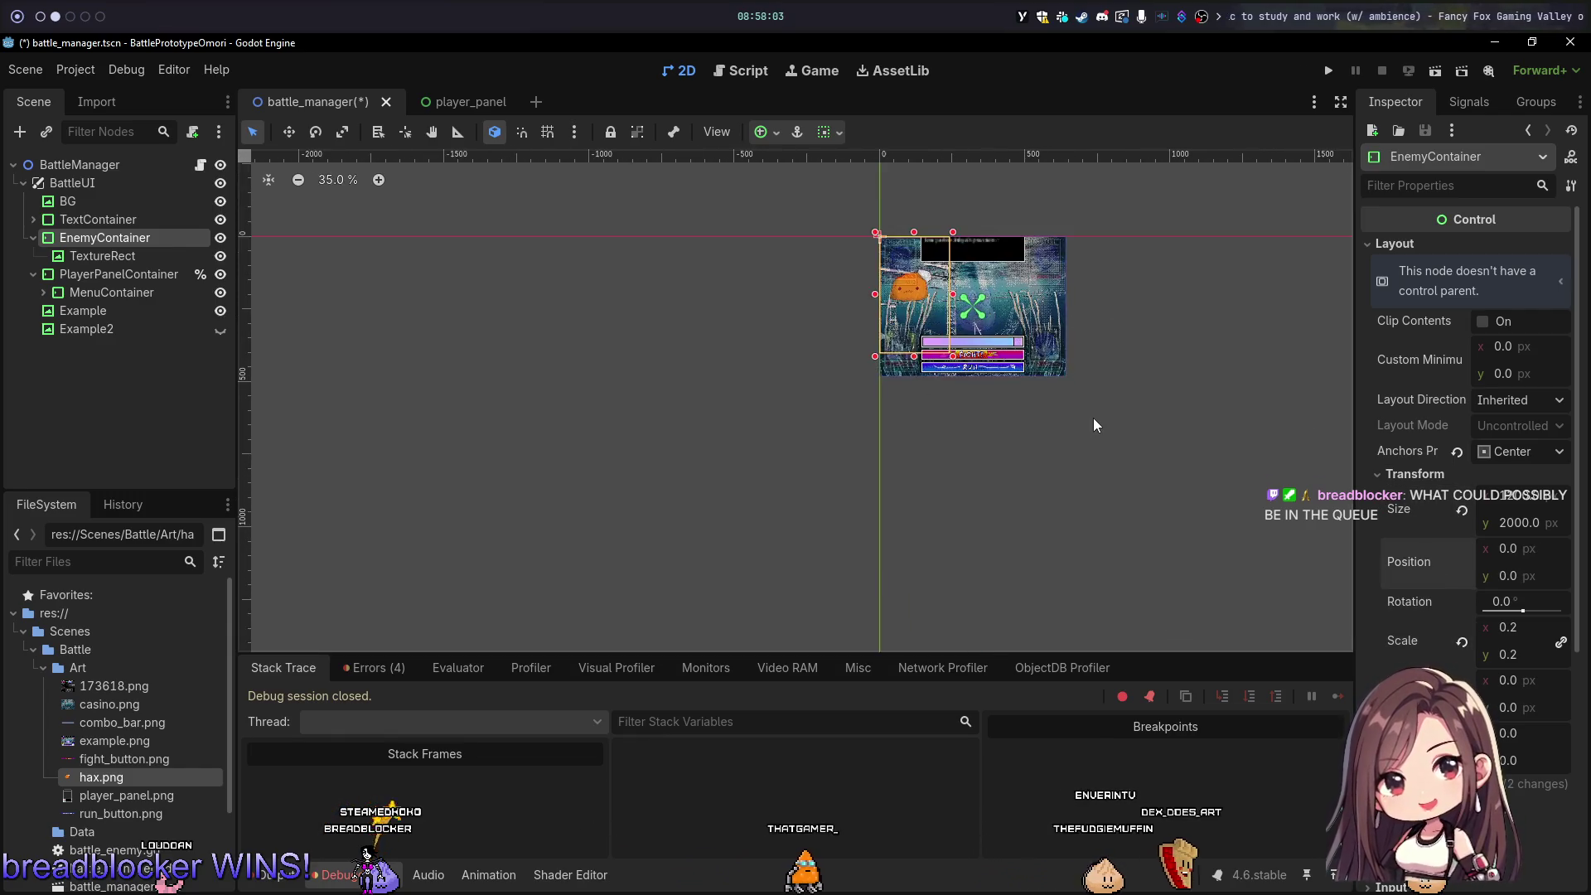
scroll(1103, 373, "up", 5)
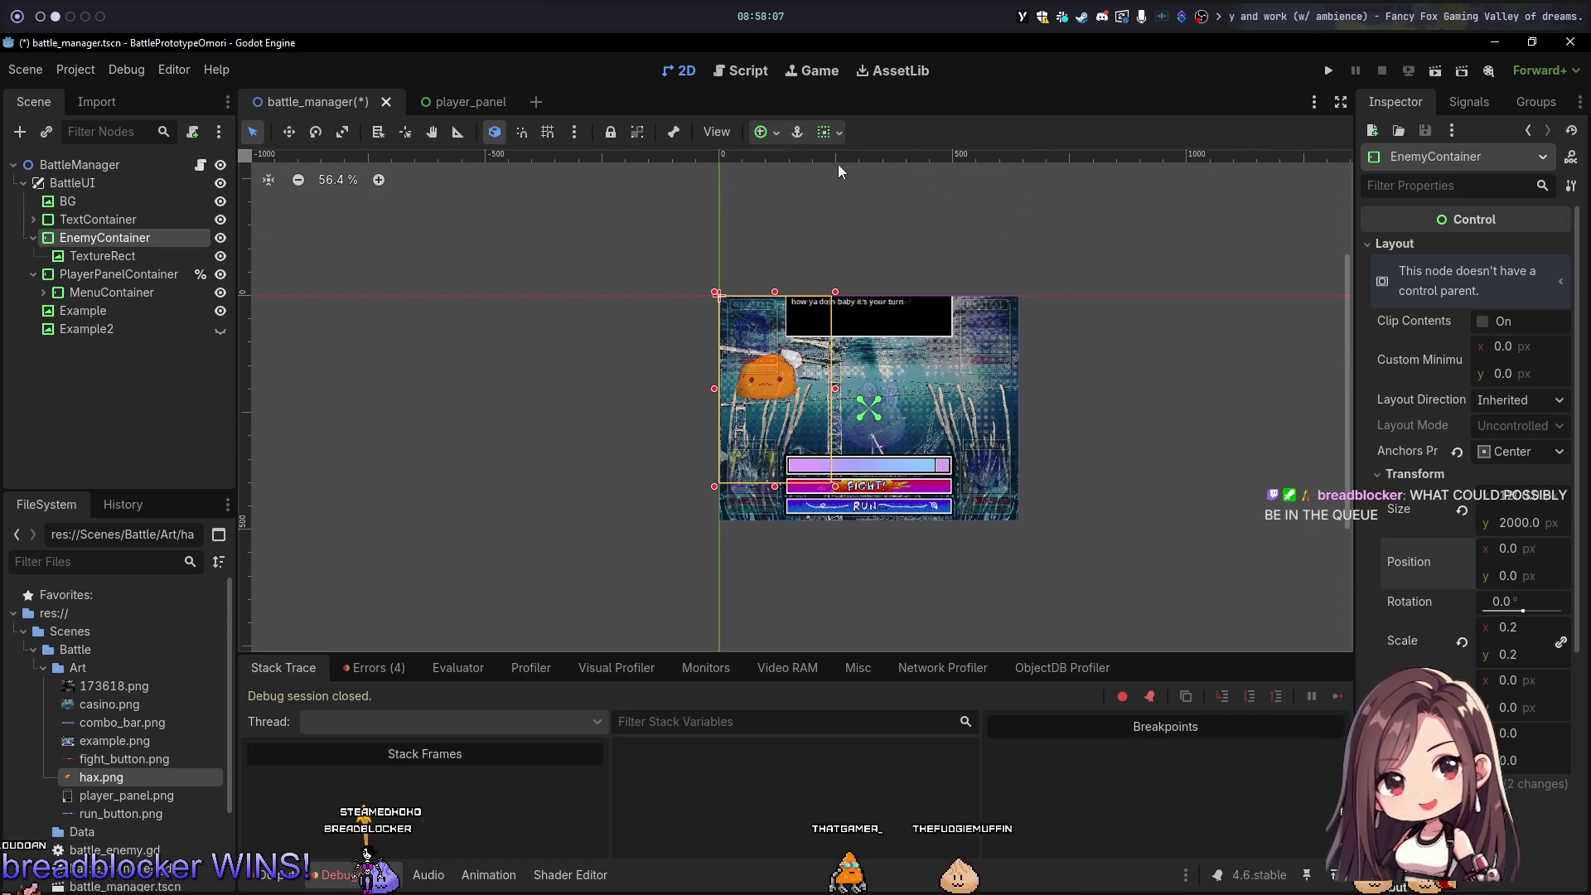
Step: Anchor EnemyContainer to the Center preset and reset its position to zero
left_click(828, 135)
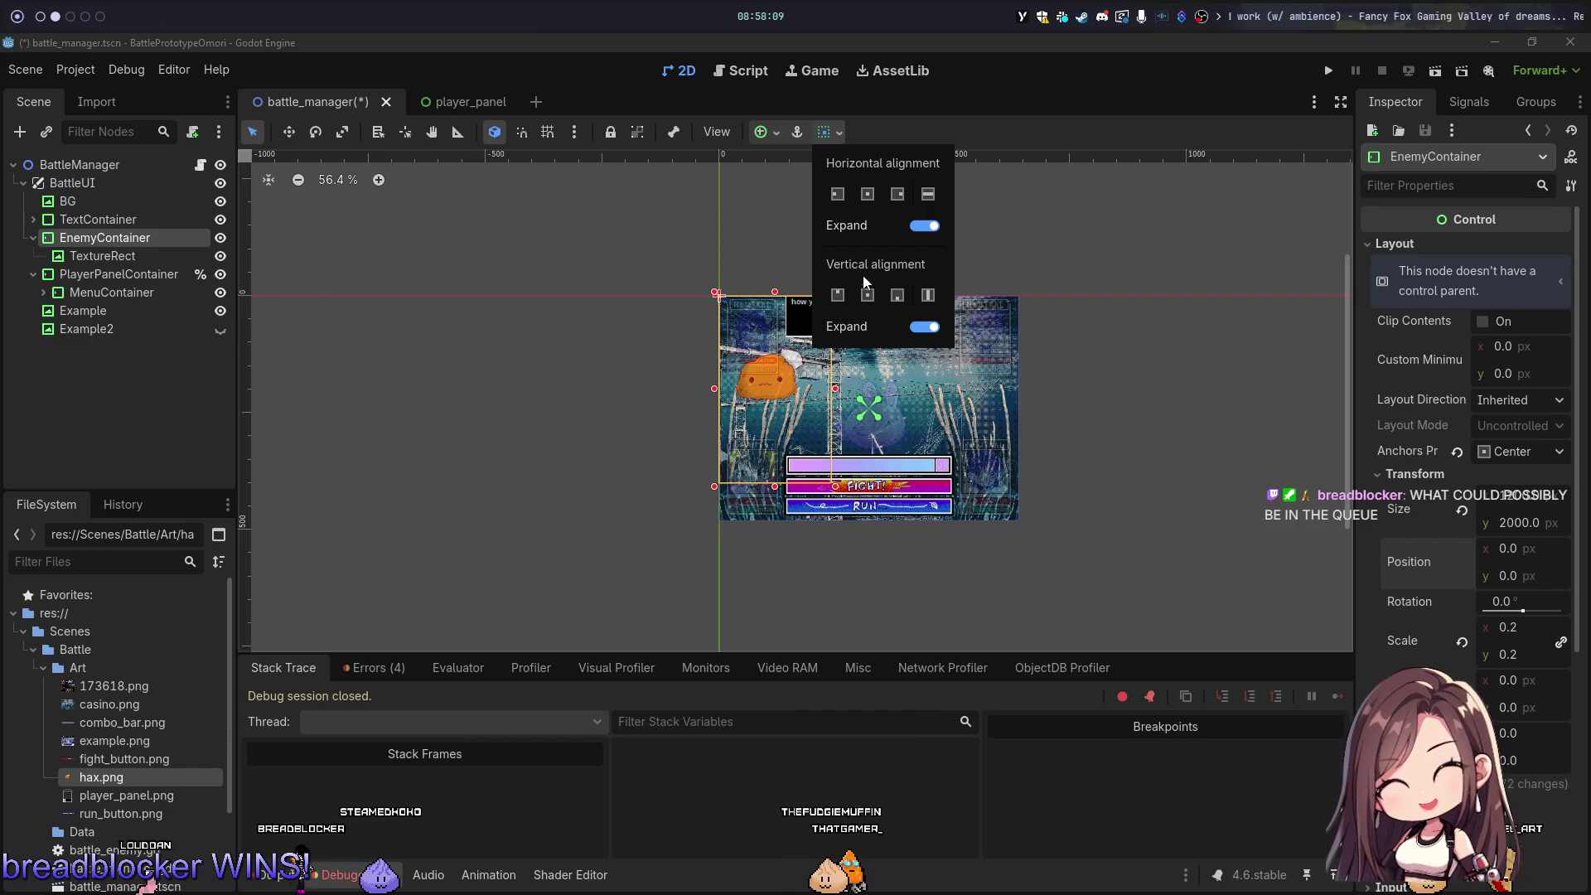
left_click(793, 134)
left_click(796, 133)
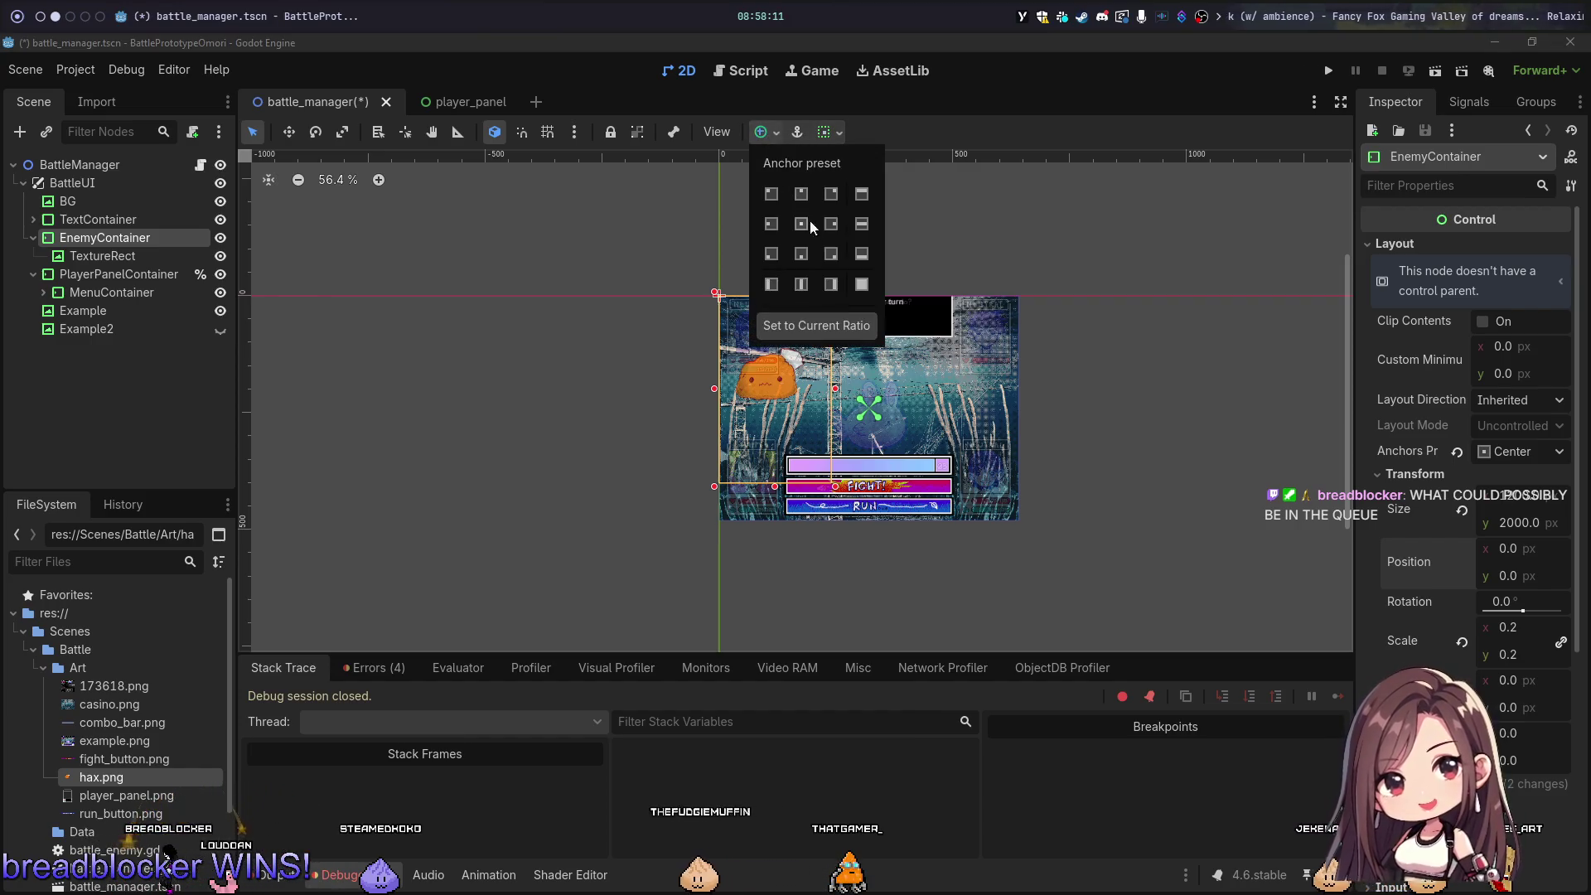
left_click(801, 224)
scroll(1048, 294, "down", 4)
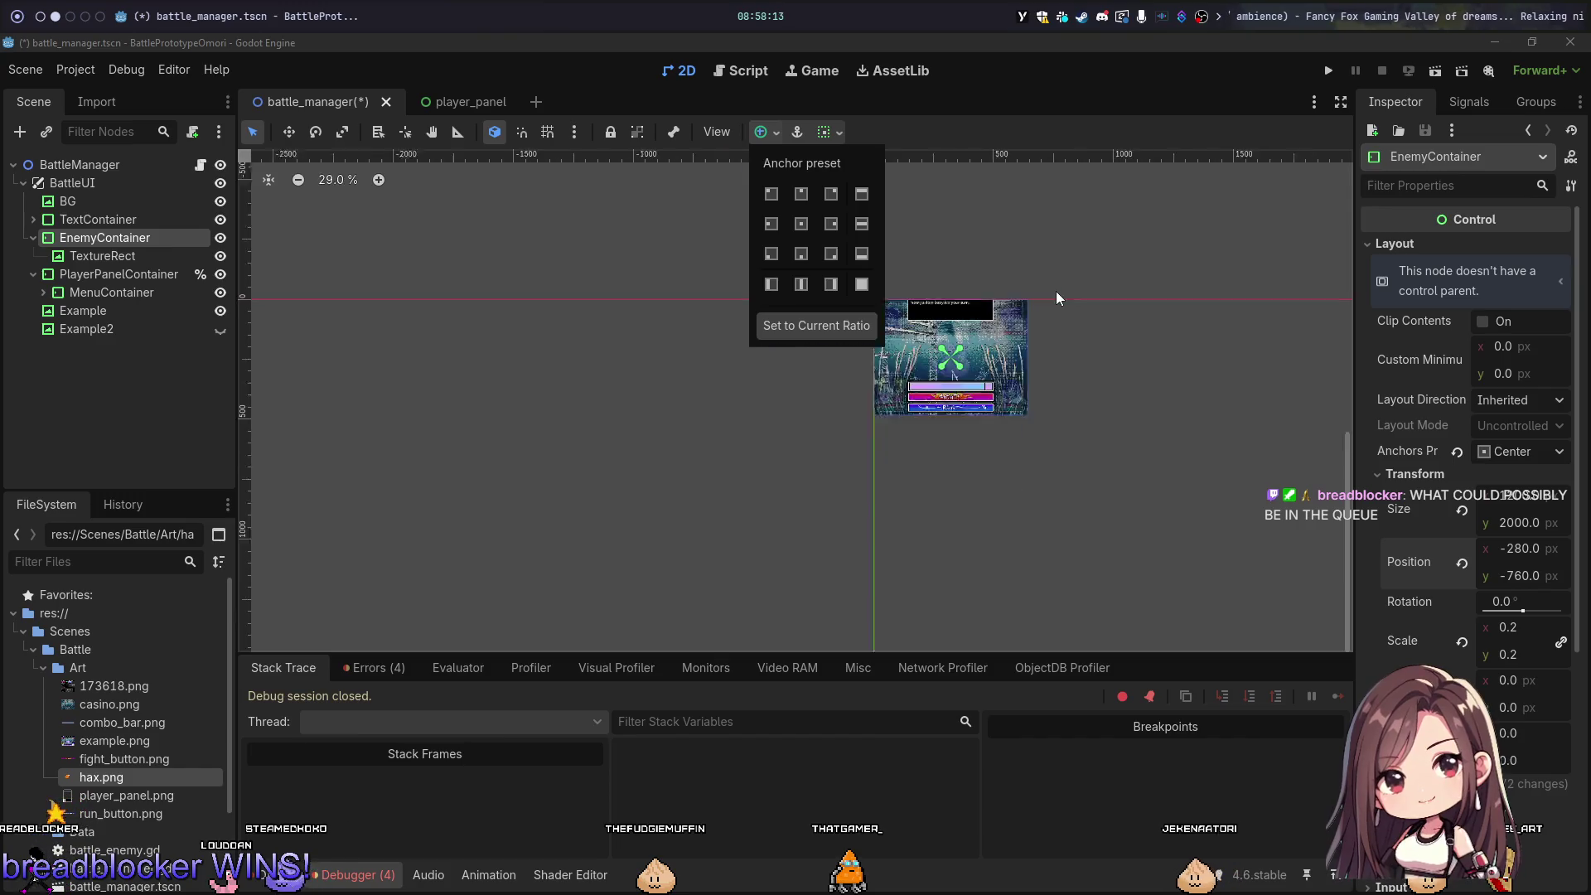
scroll(1002, 207, "down", 2)
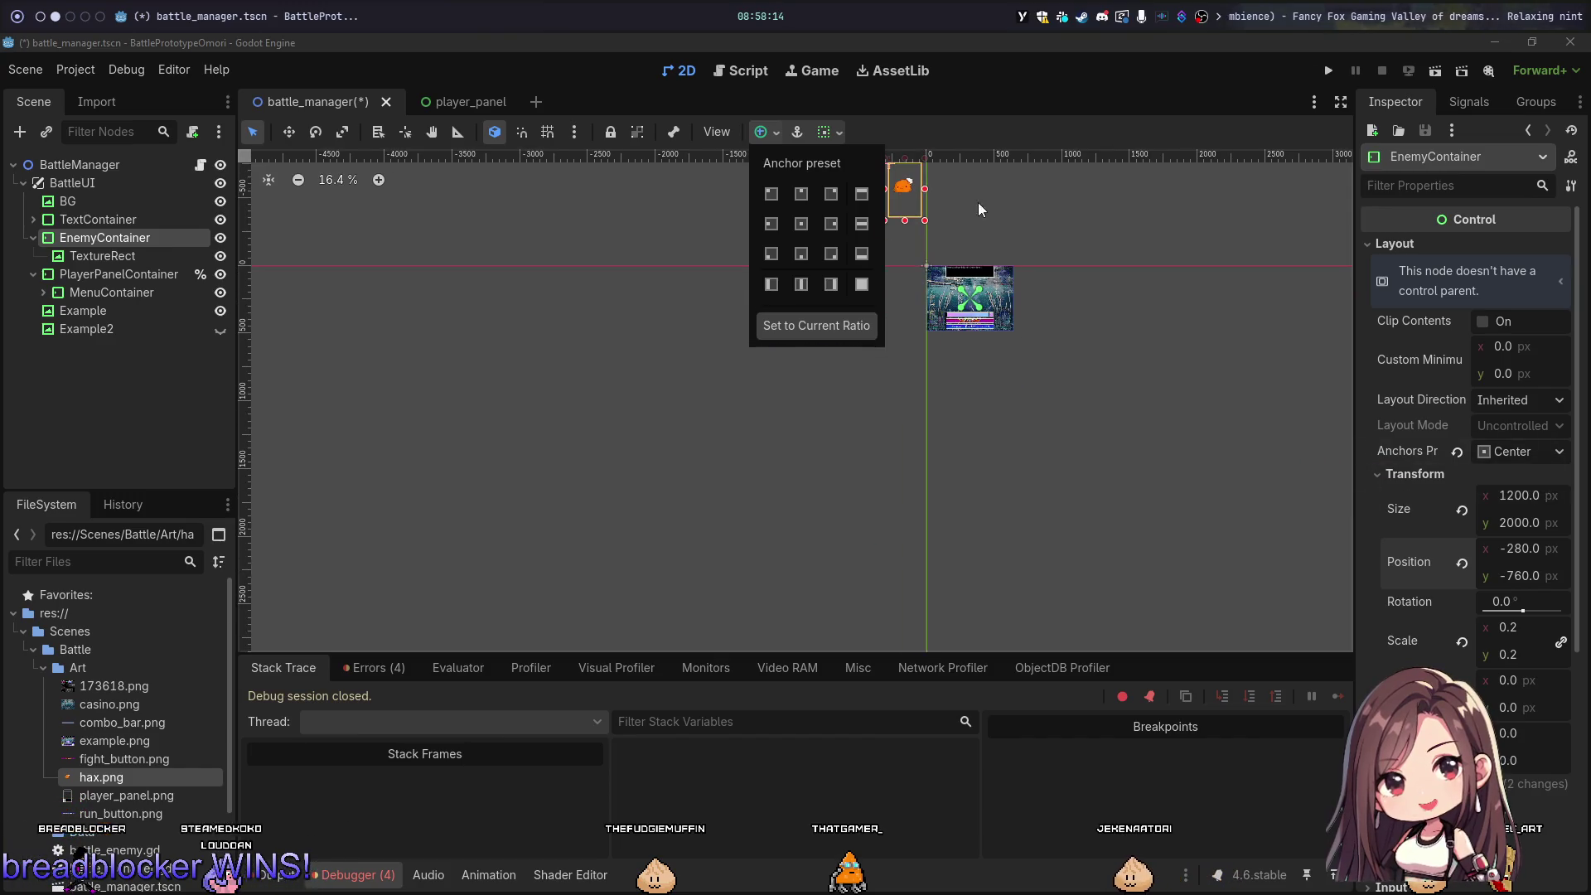
left_click(1461, 495)
left_click(1462, 563)
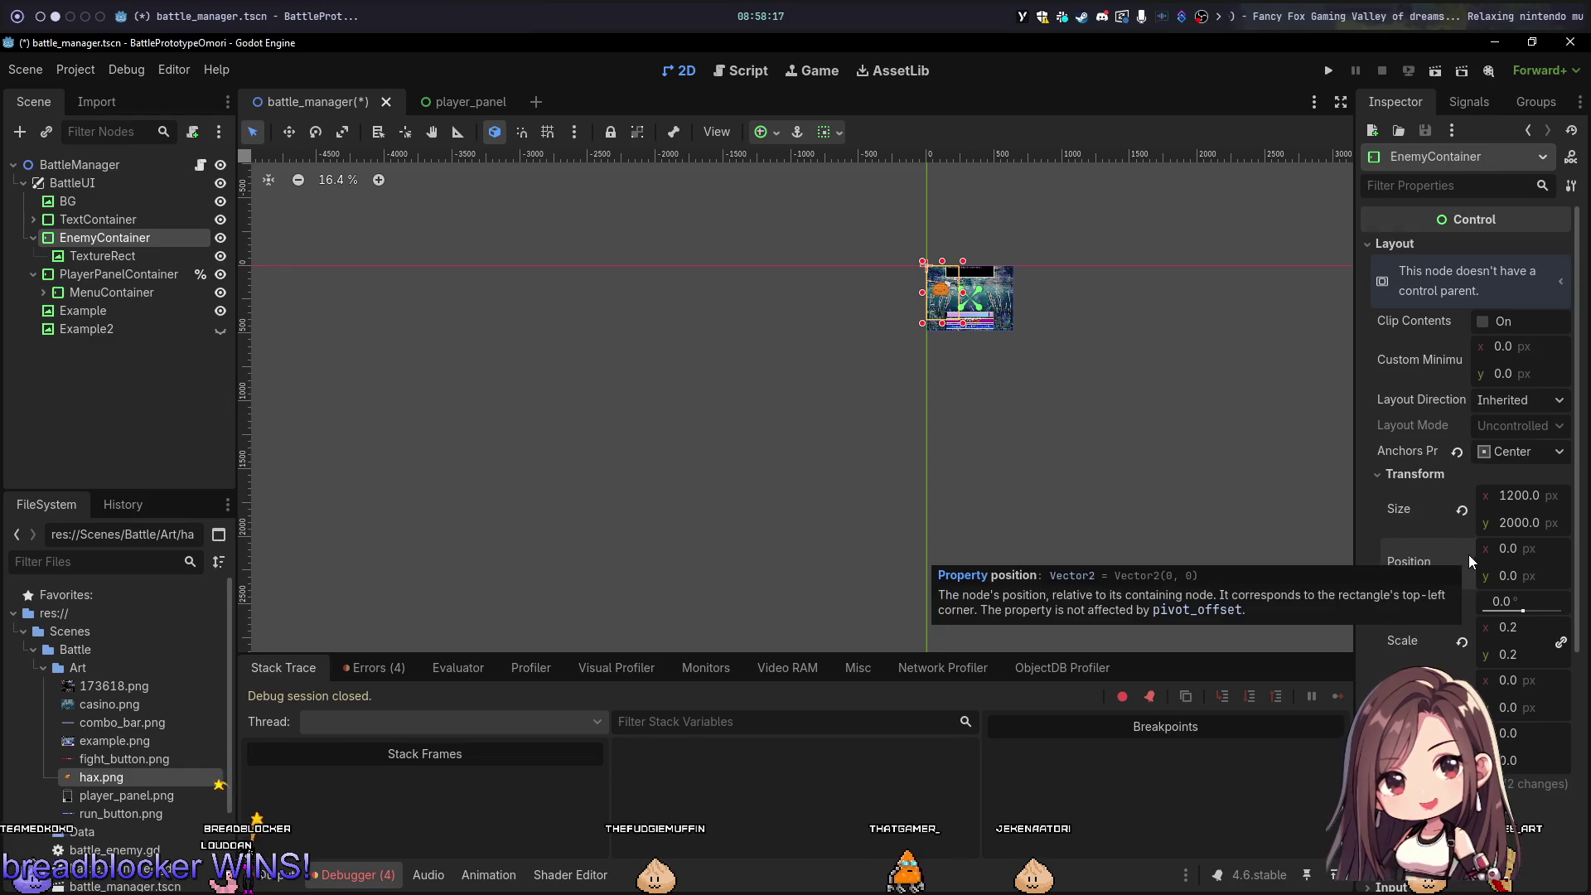
scroll(1037, 297, "up", 8)
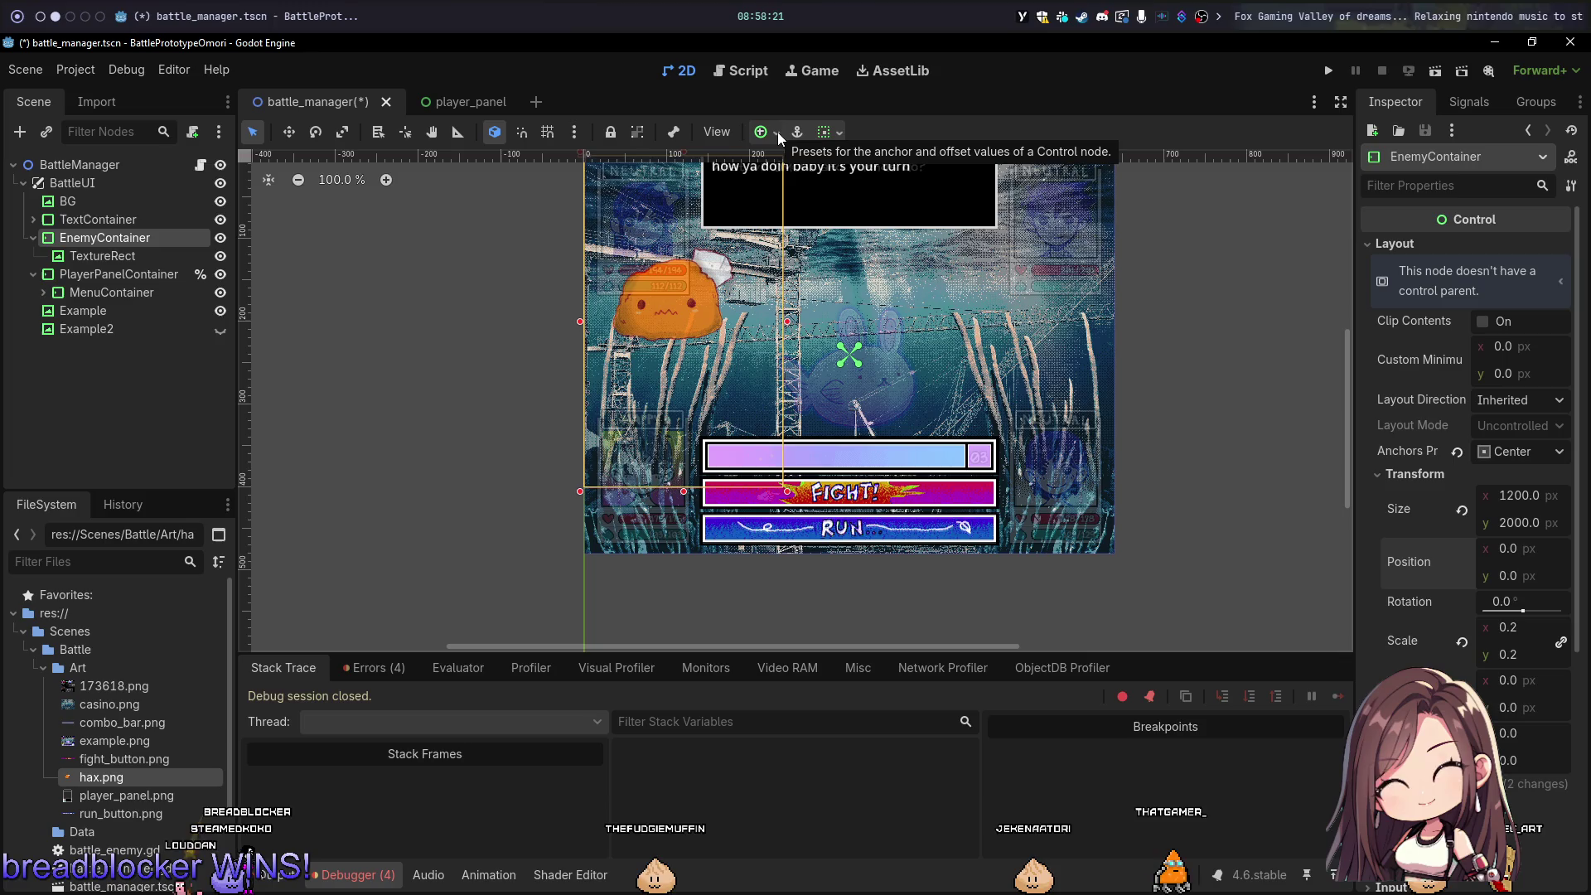
Step: Center the TextureRect sprite vertically within its container
left_click(103, 256)
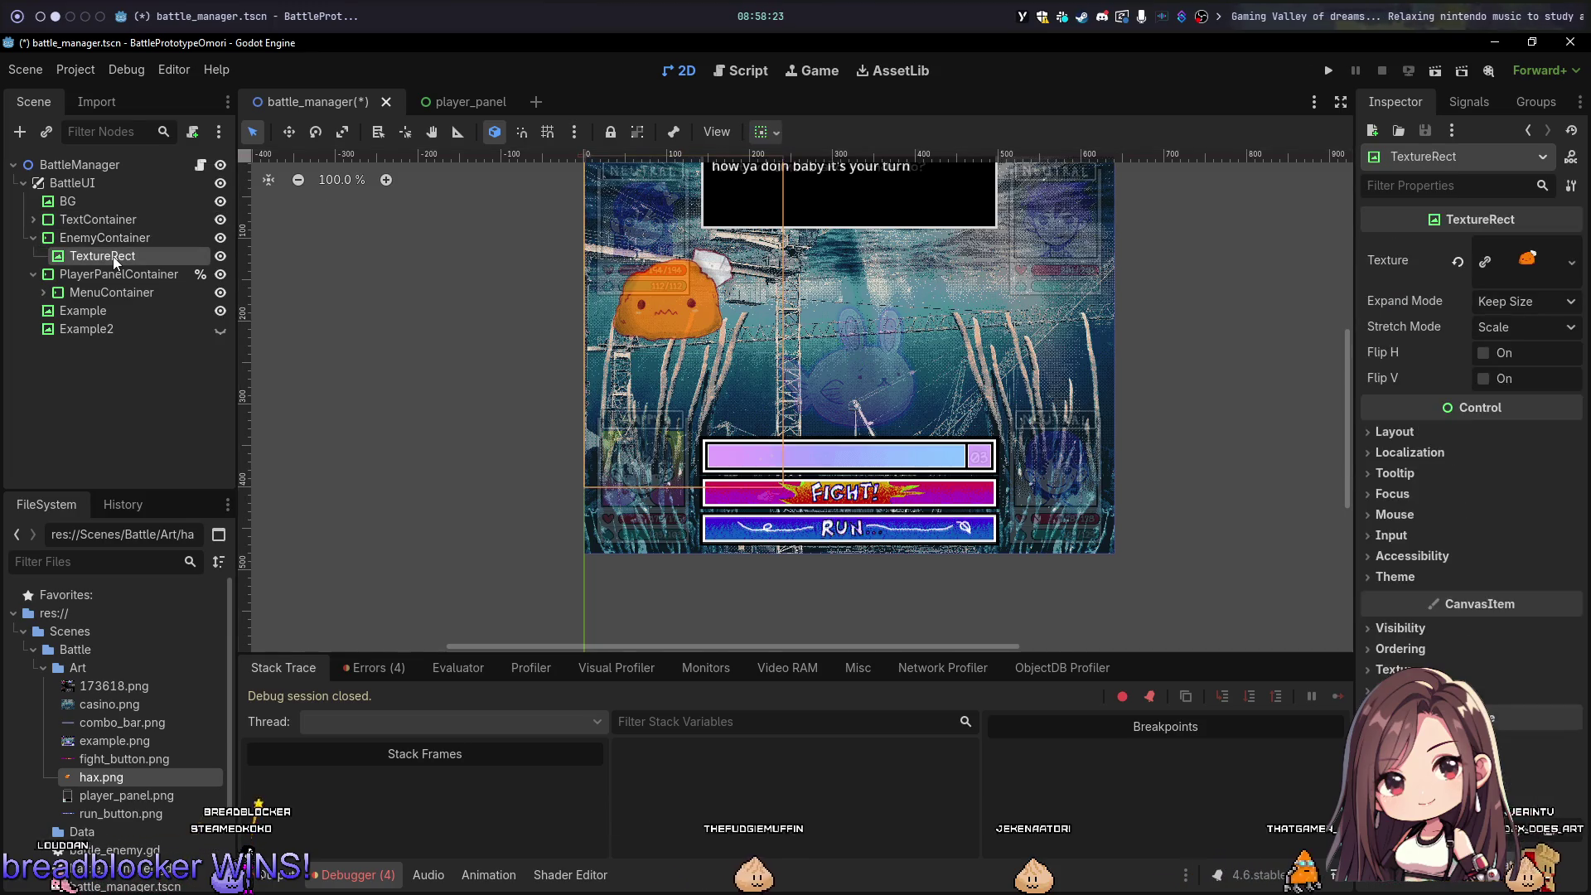
left_click(774, 133)
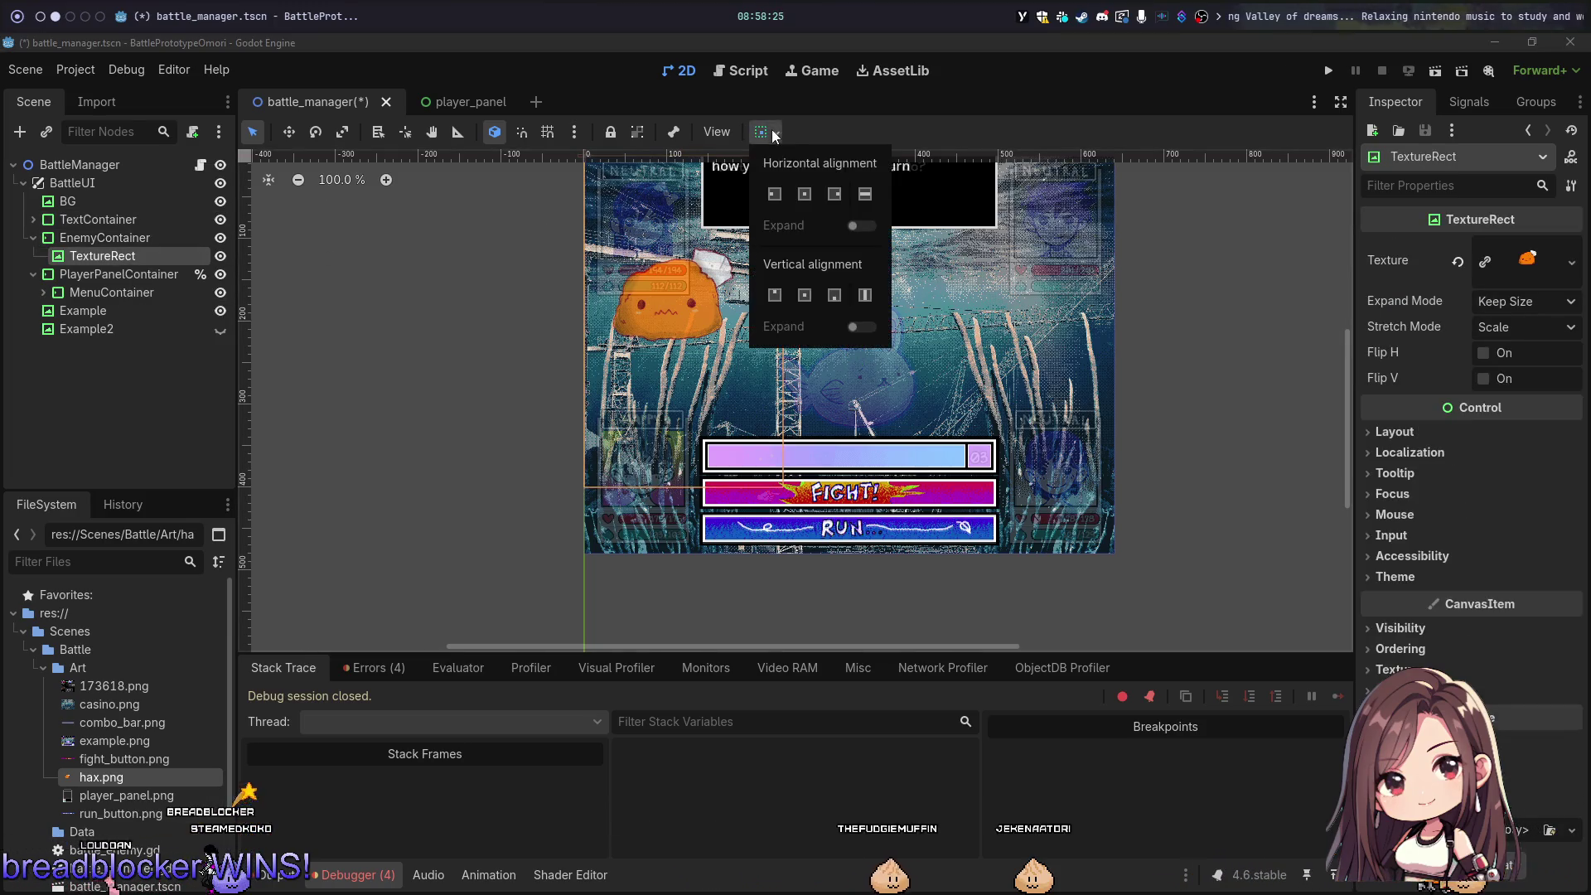
left_click(804, 295)
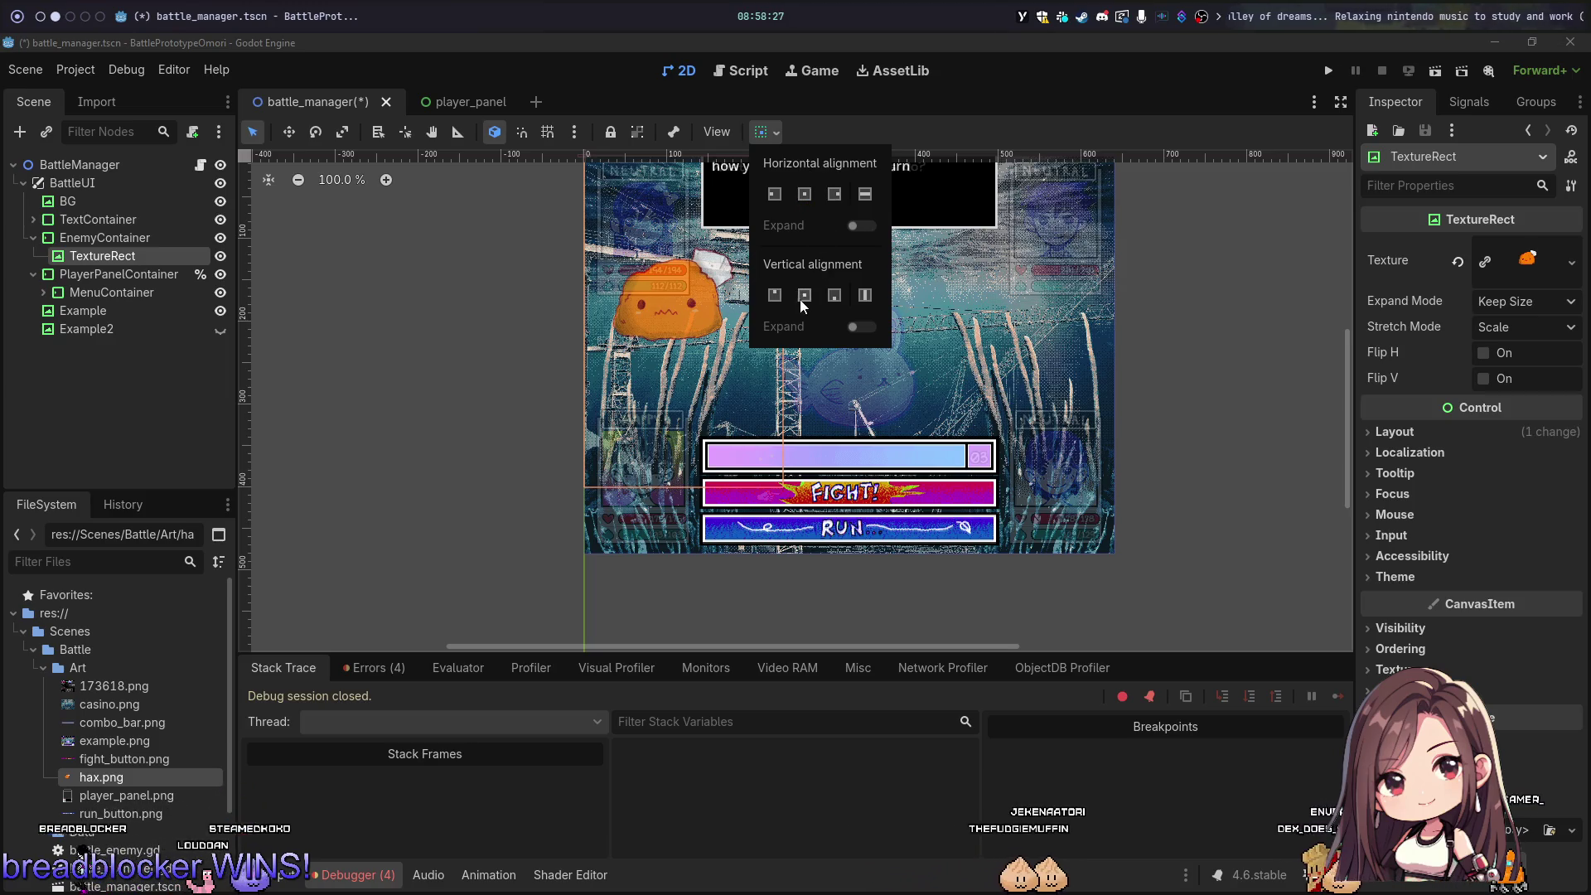
Step: Apply the Full Rect anchor preset to EnemyContainer
left_click(106, 240)
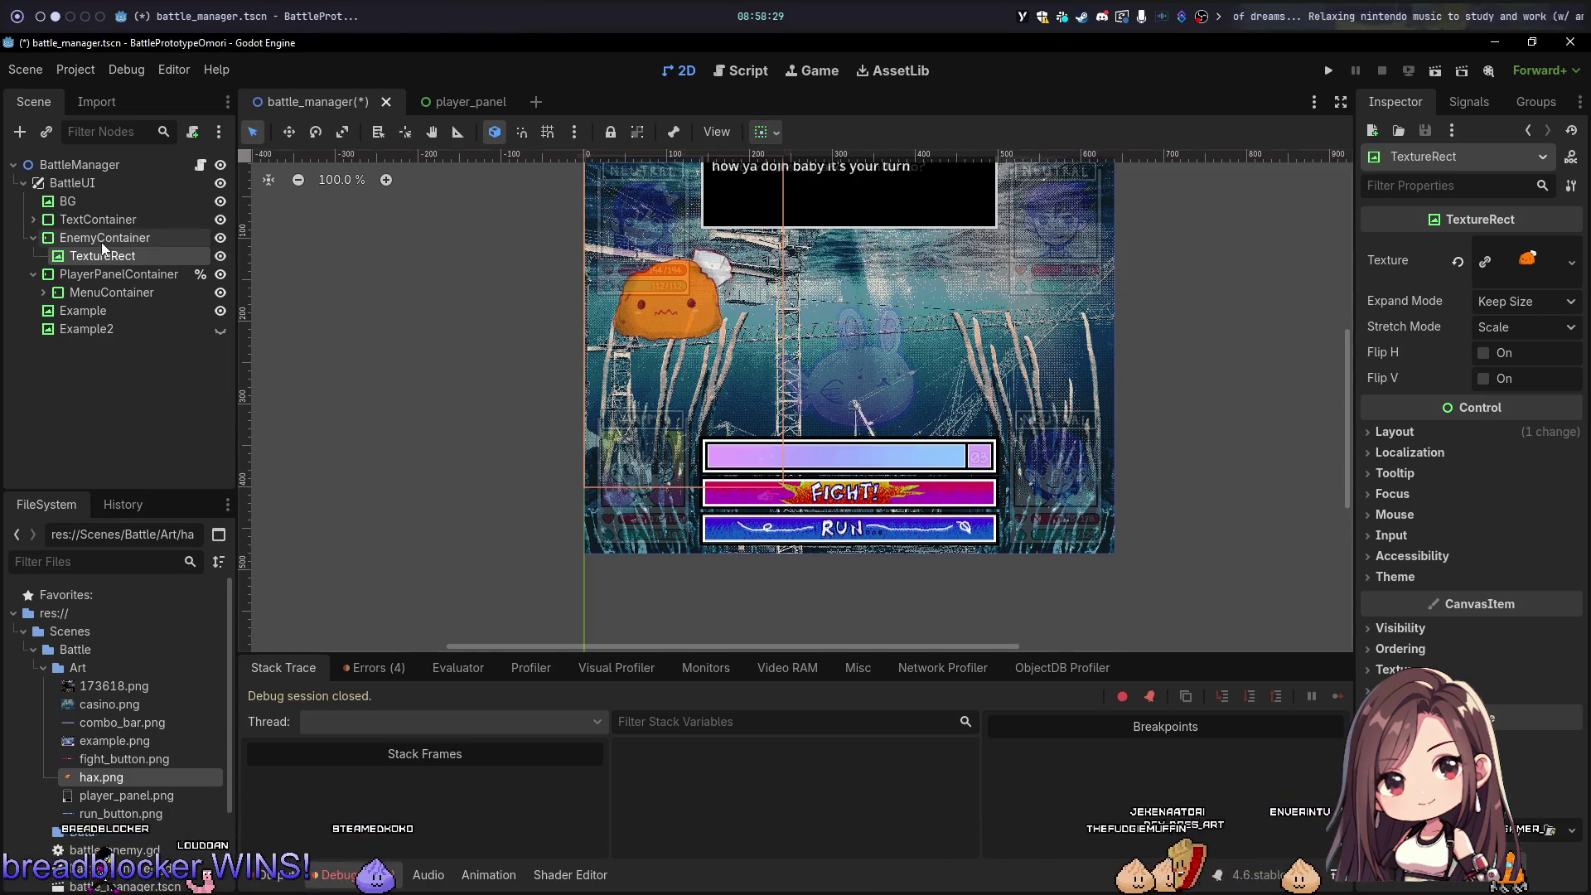
left_click(105, 238)
left_click(827, 138)
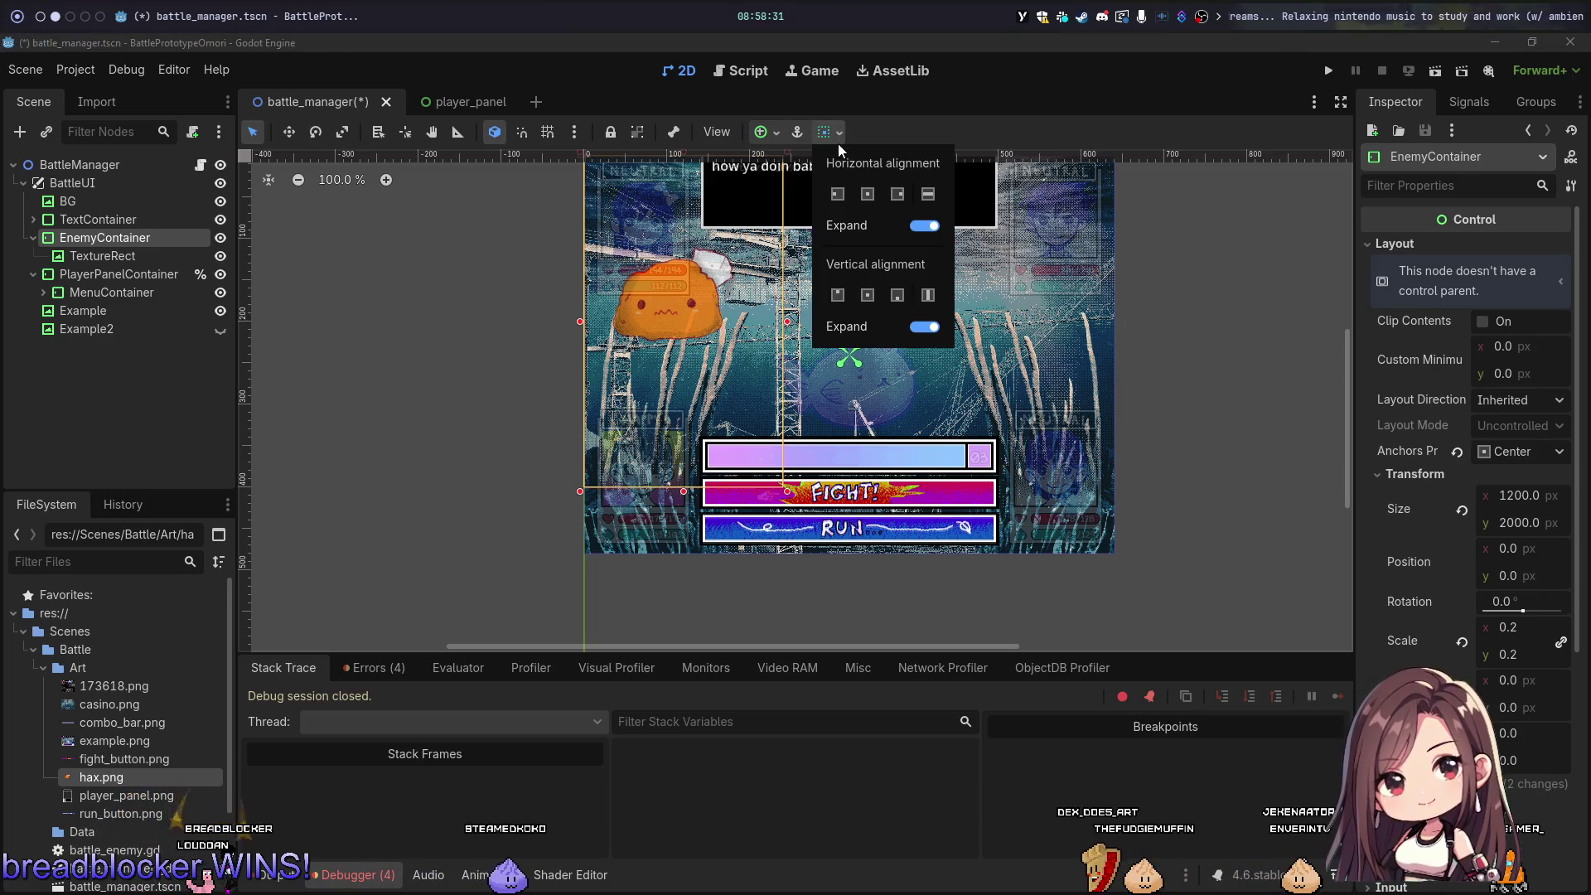
left_click(772, 135)
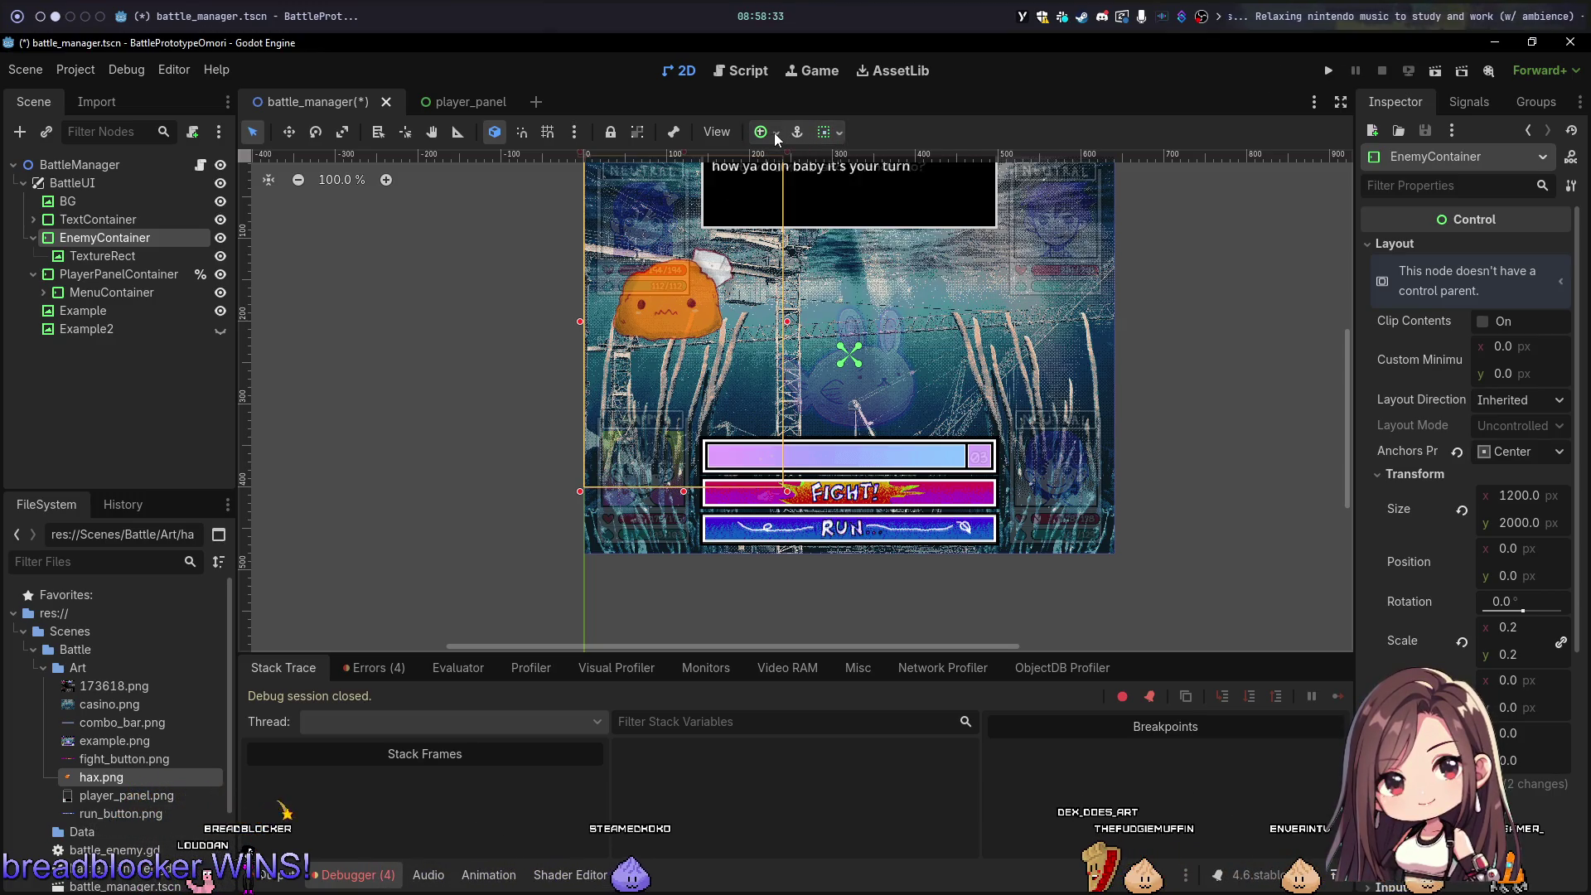
left_click(773, 136)
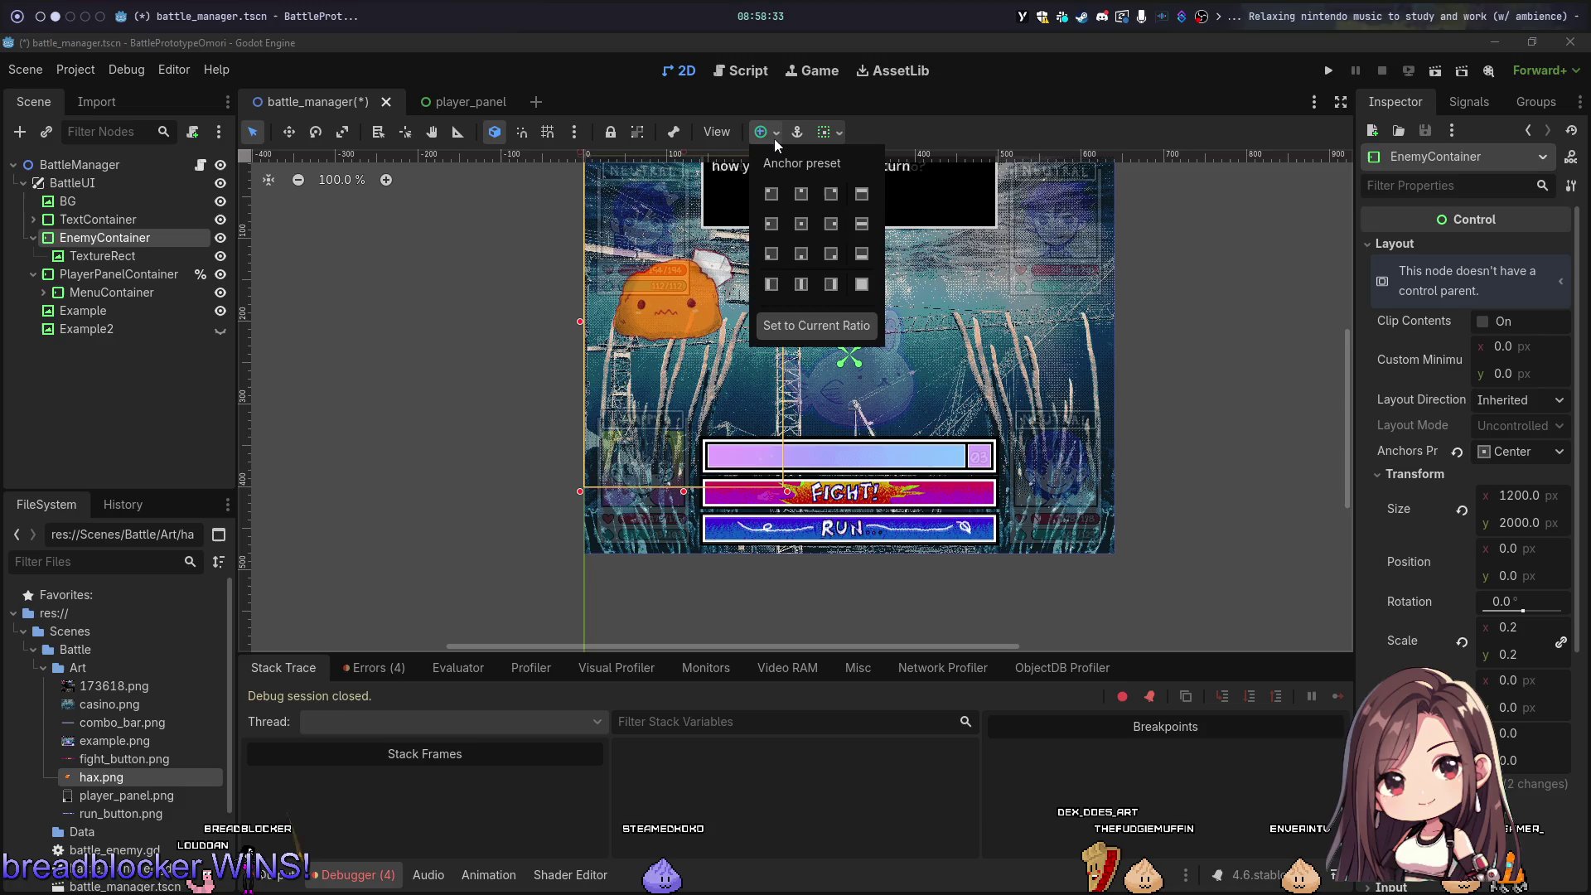
left_click(862, 284)
scroll(1225, 376, "down", 10)
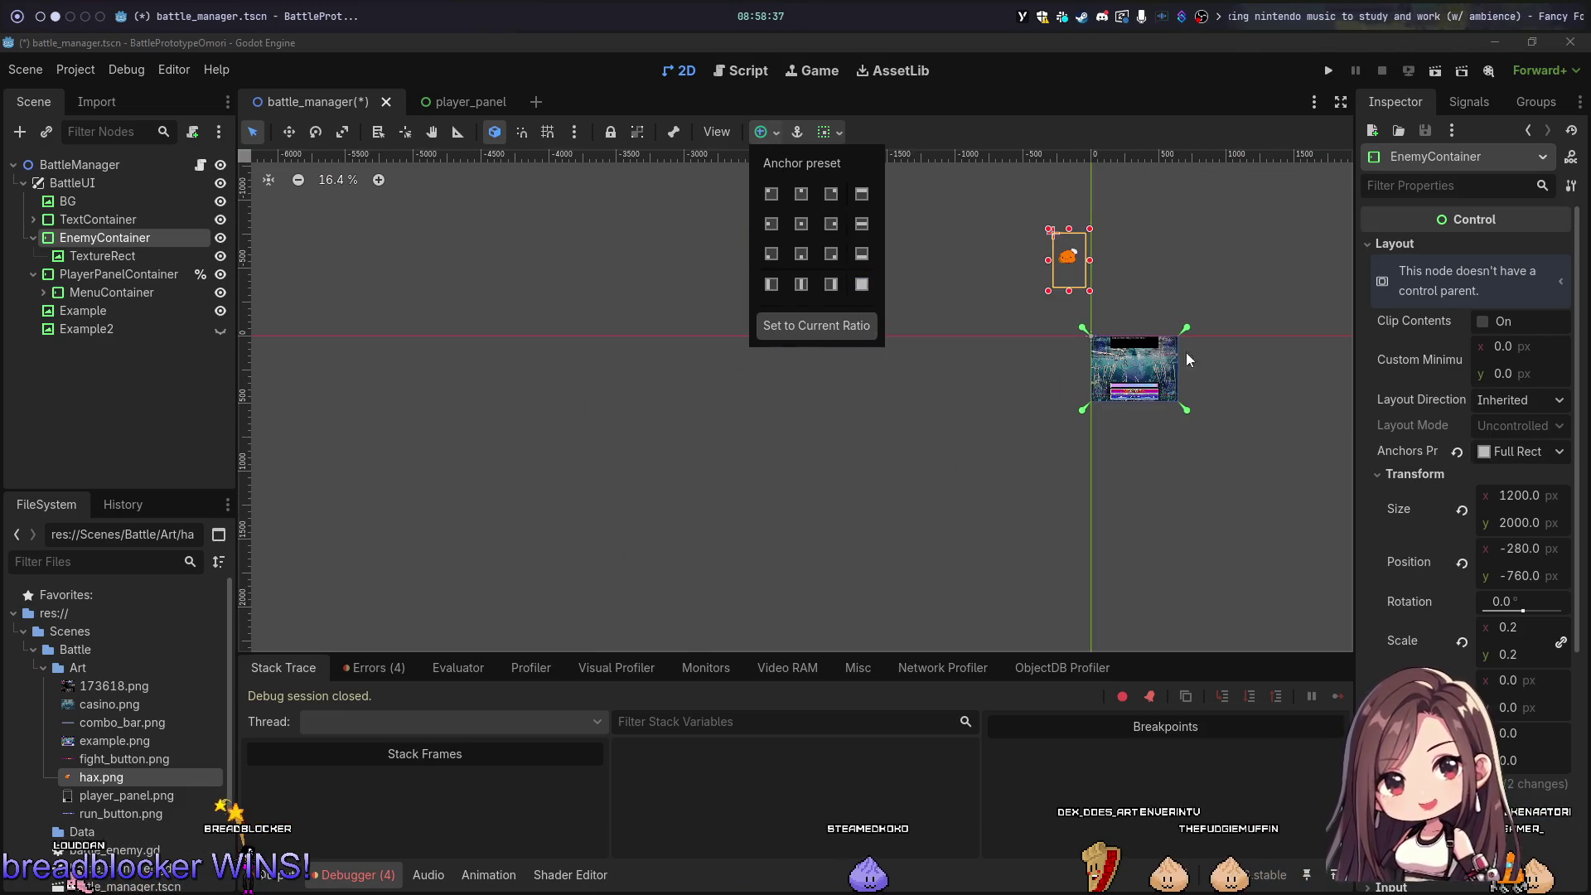
Step: Select the TextureRect and look over its alignment options and Layout properties
left_click(1069, 259)
left_click(1069, 259)
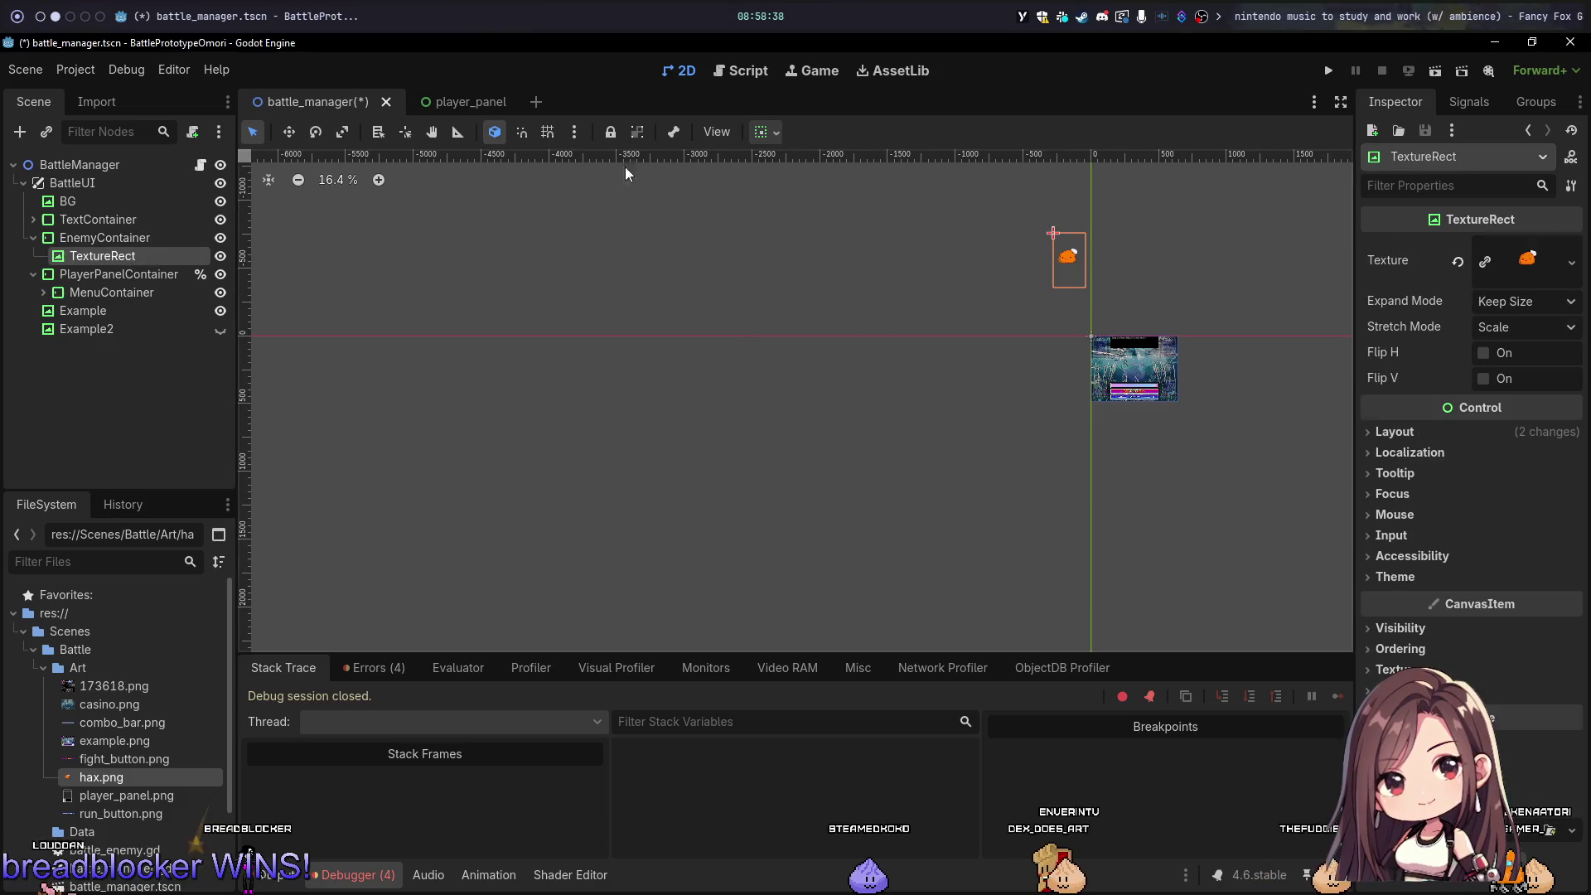
left_click(775, 133)
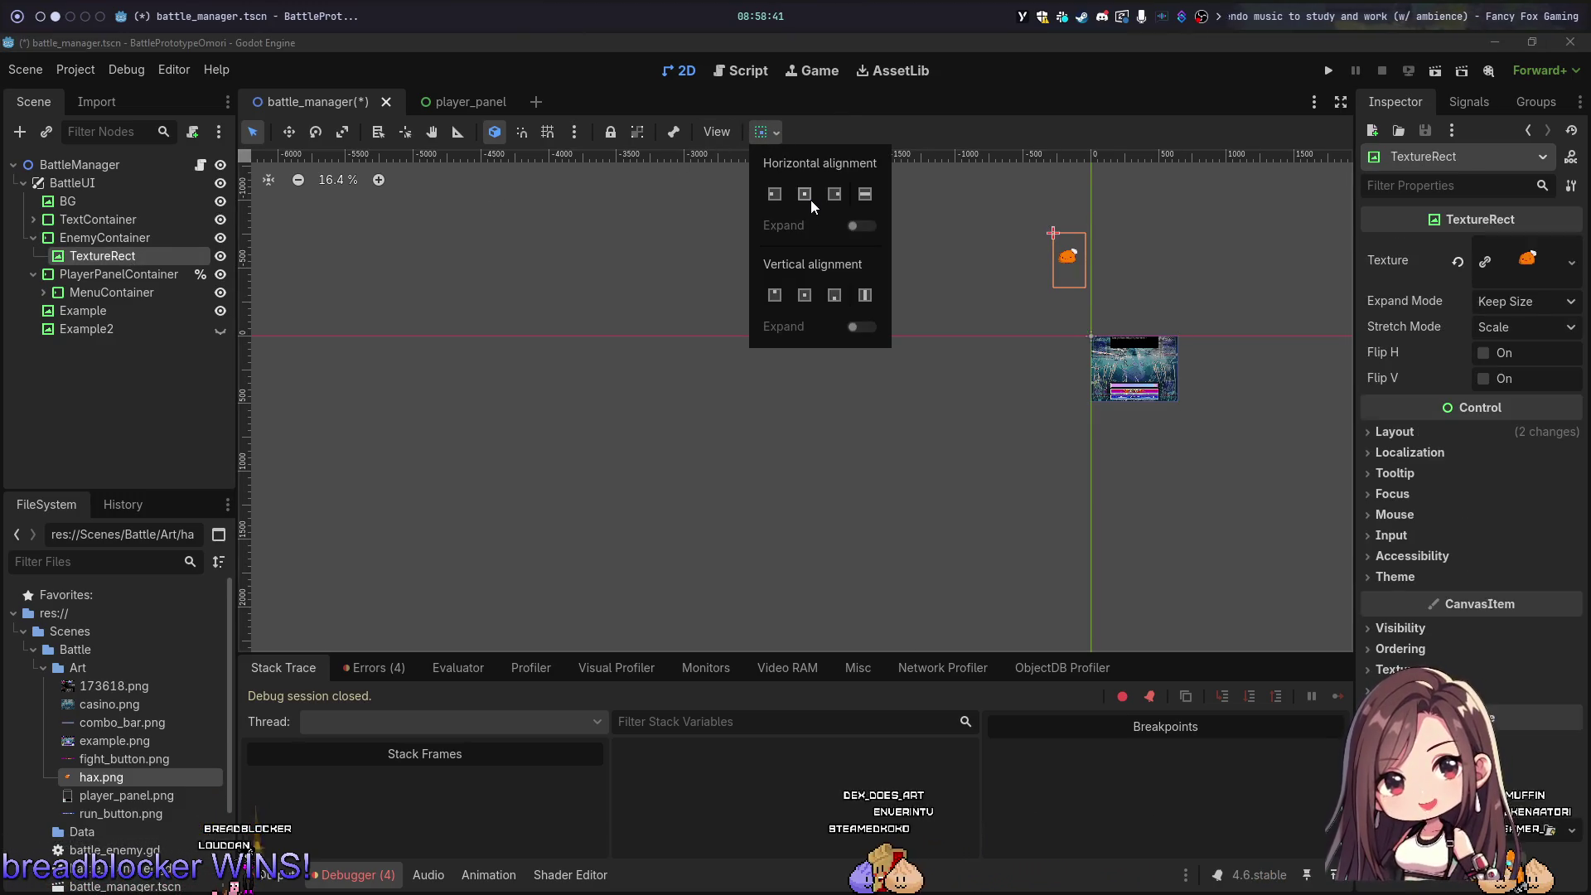
left_click(1395, 431)
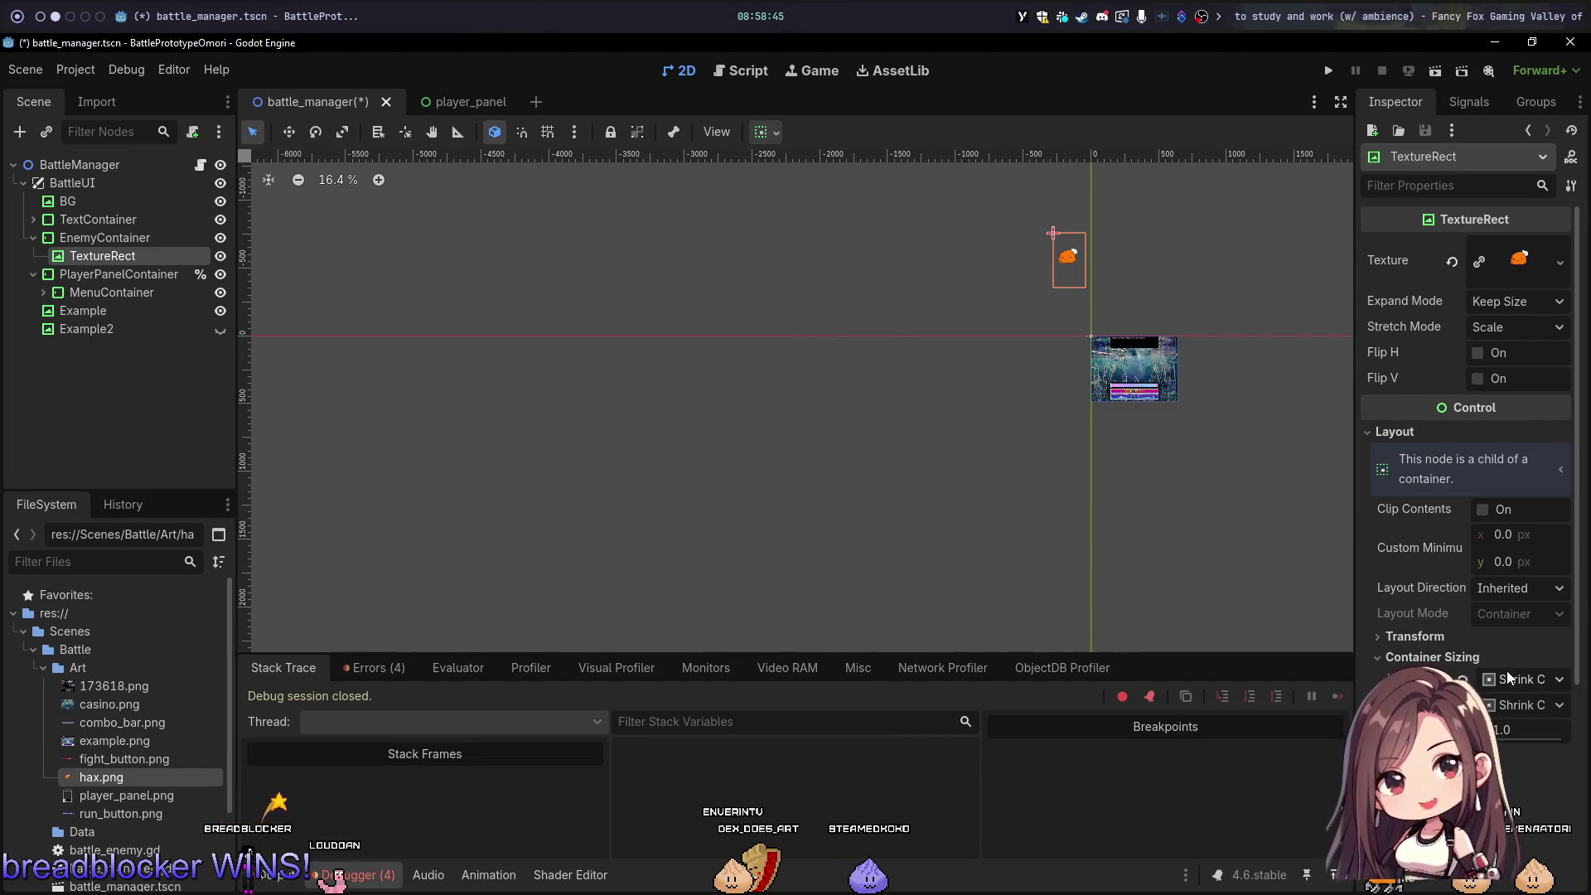
Step: Reset EnemyContainer's Position to 0, 0 with the revert icon
left_click(1427, 637)
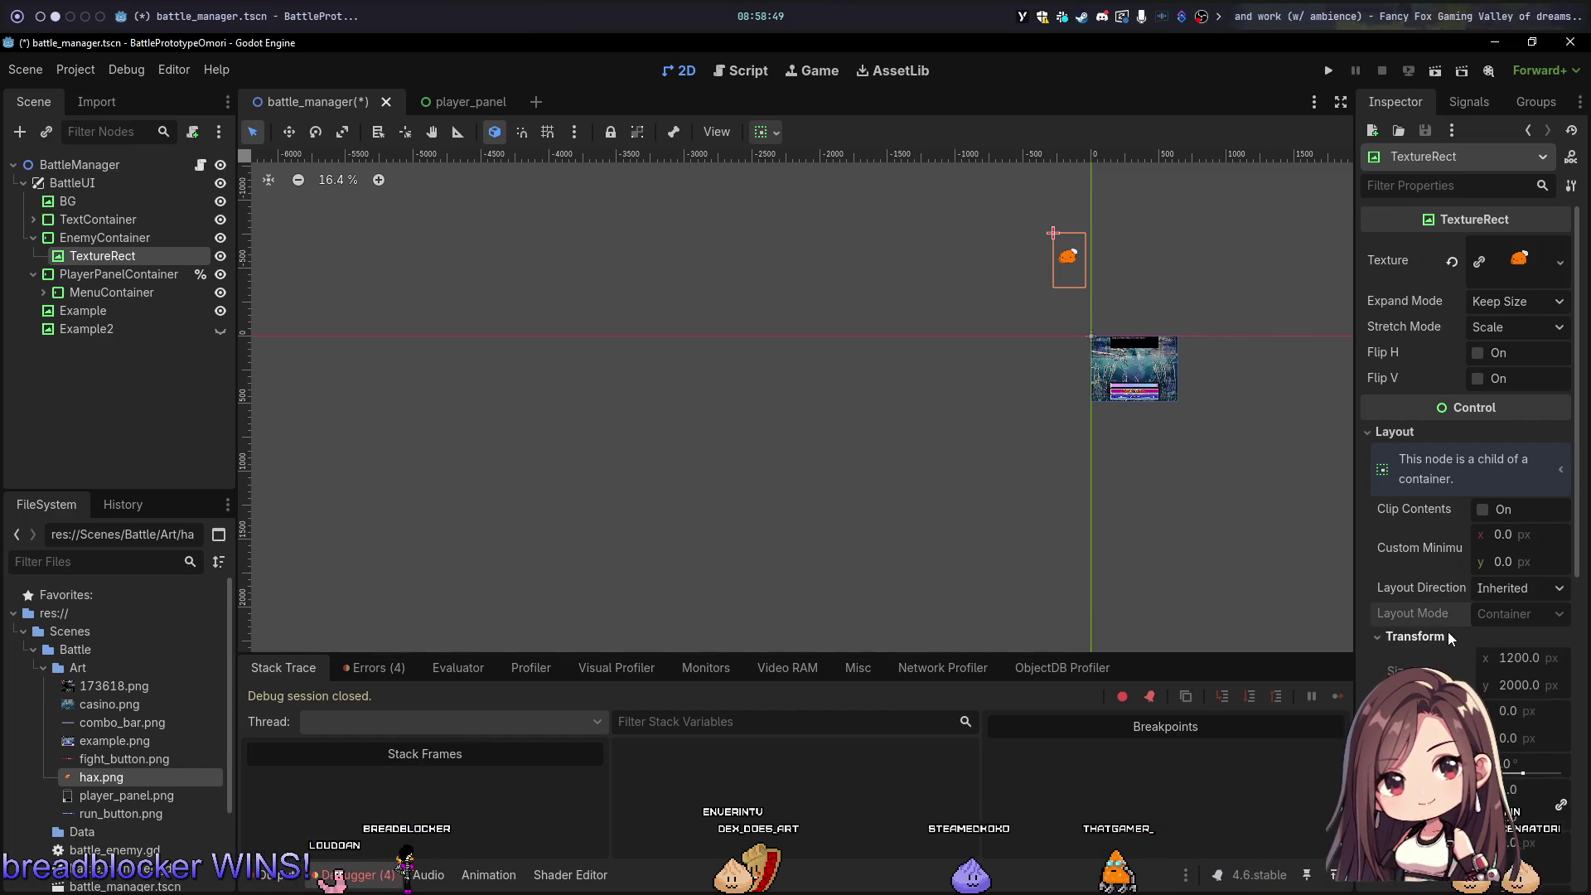
left_click(1450, 637)
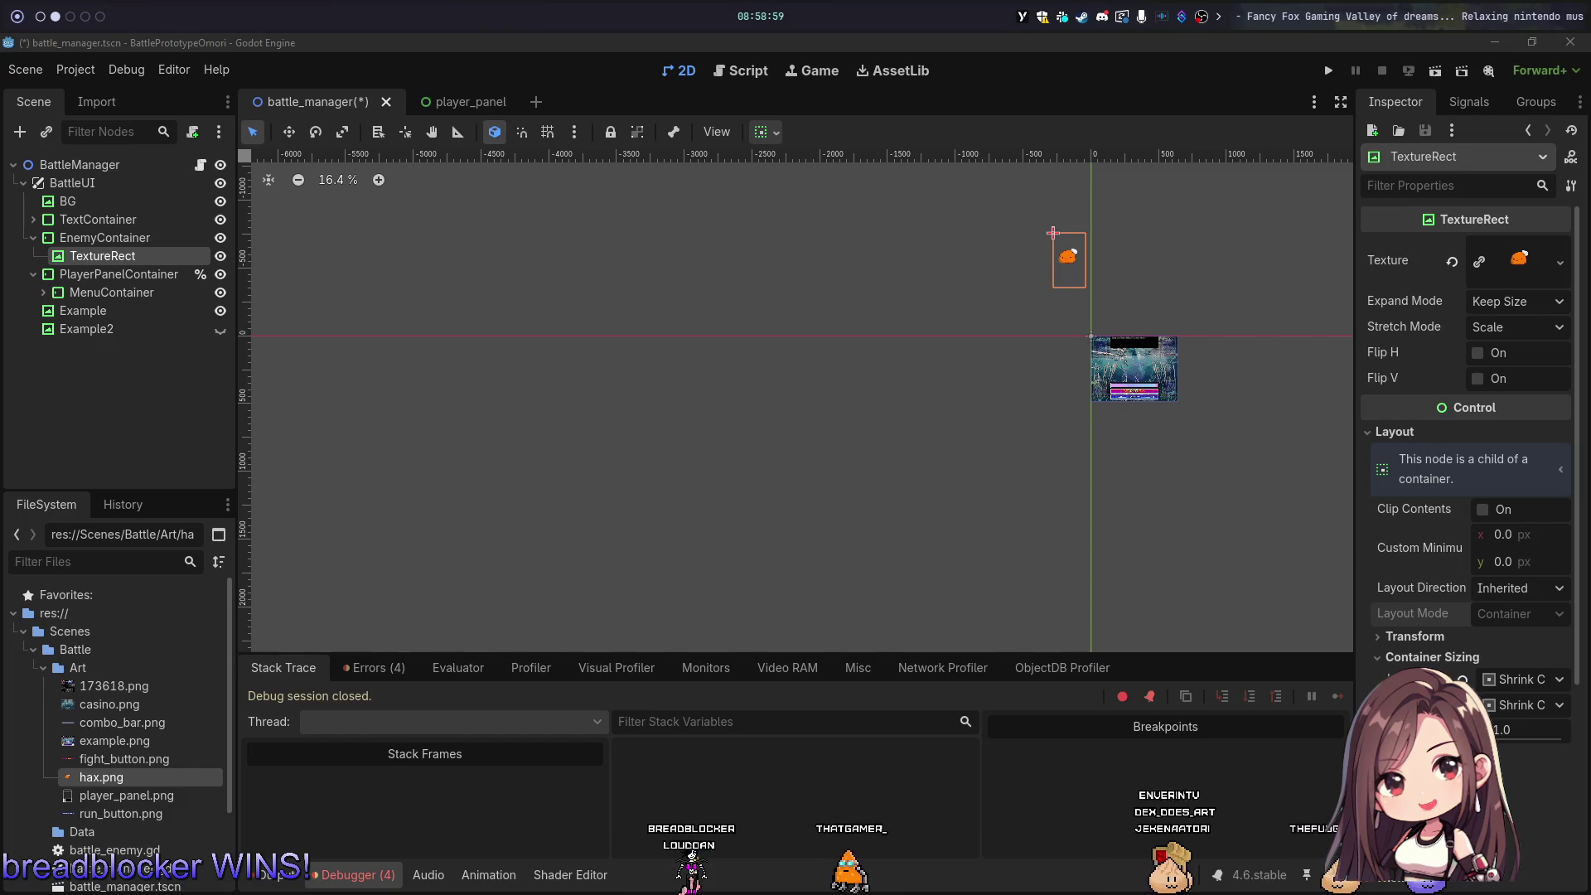
scroll(1169, 315, "up", 5)
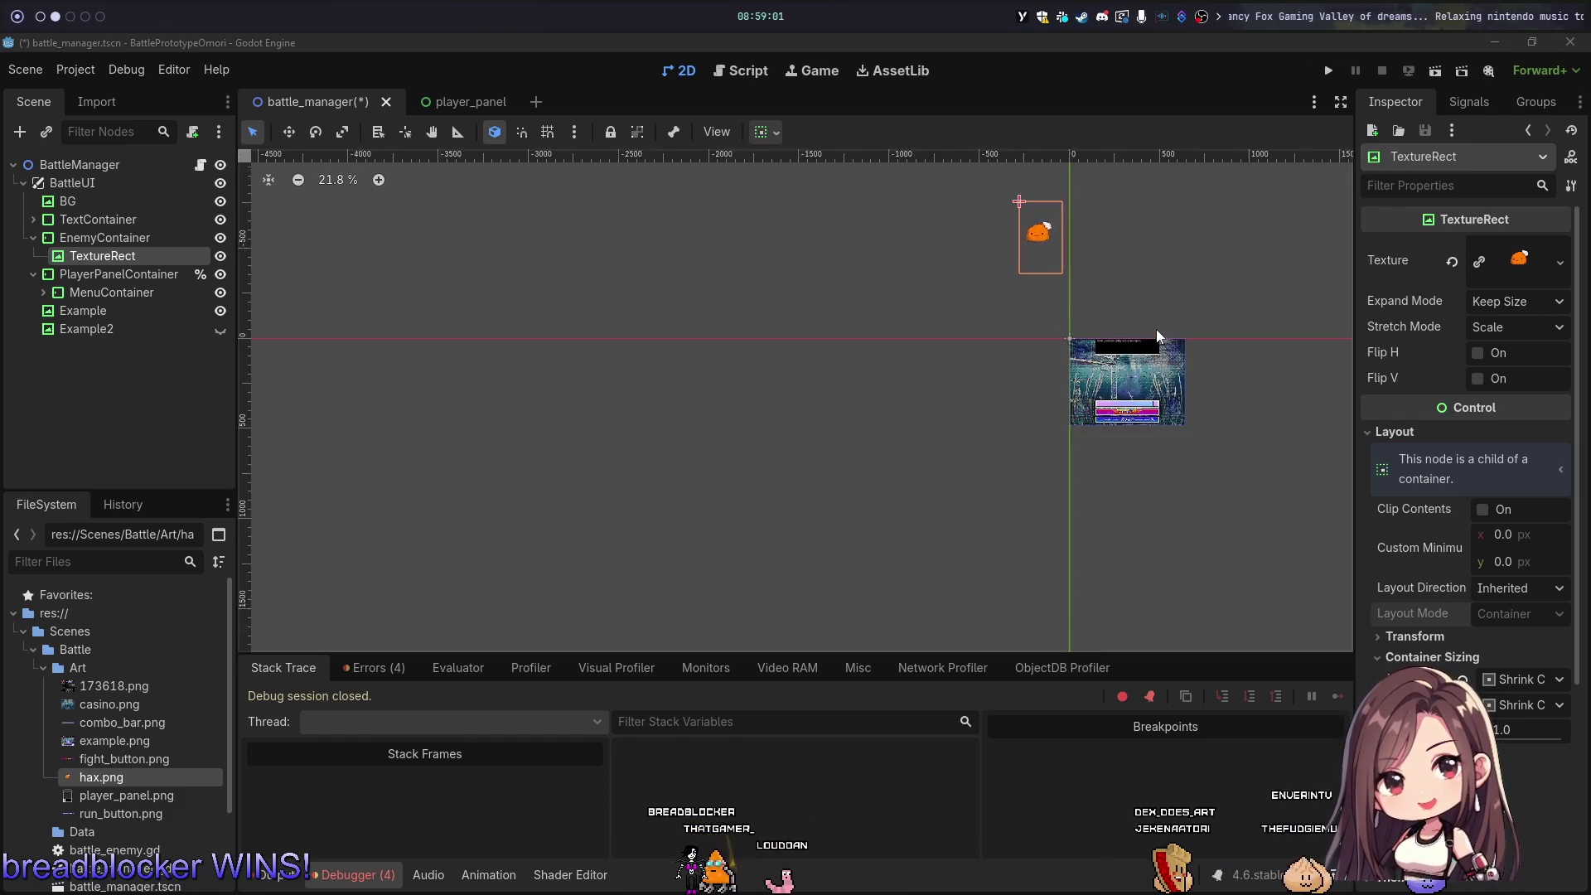
left_click(1193, 271)
scroll(1193, 271, "up", 6)
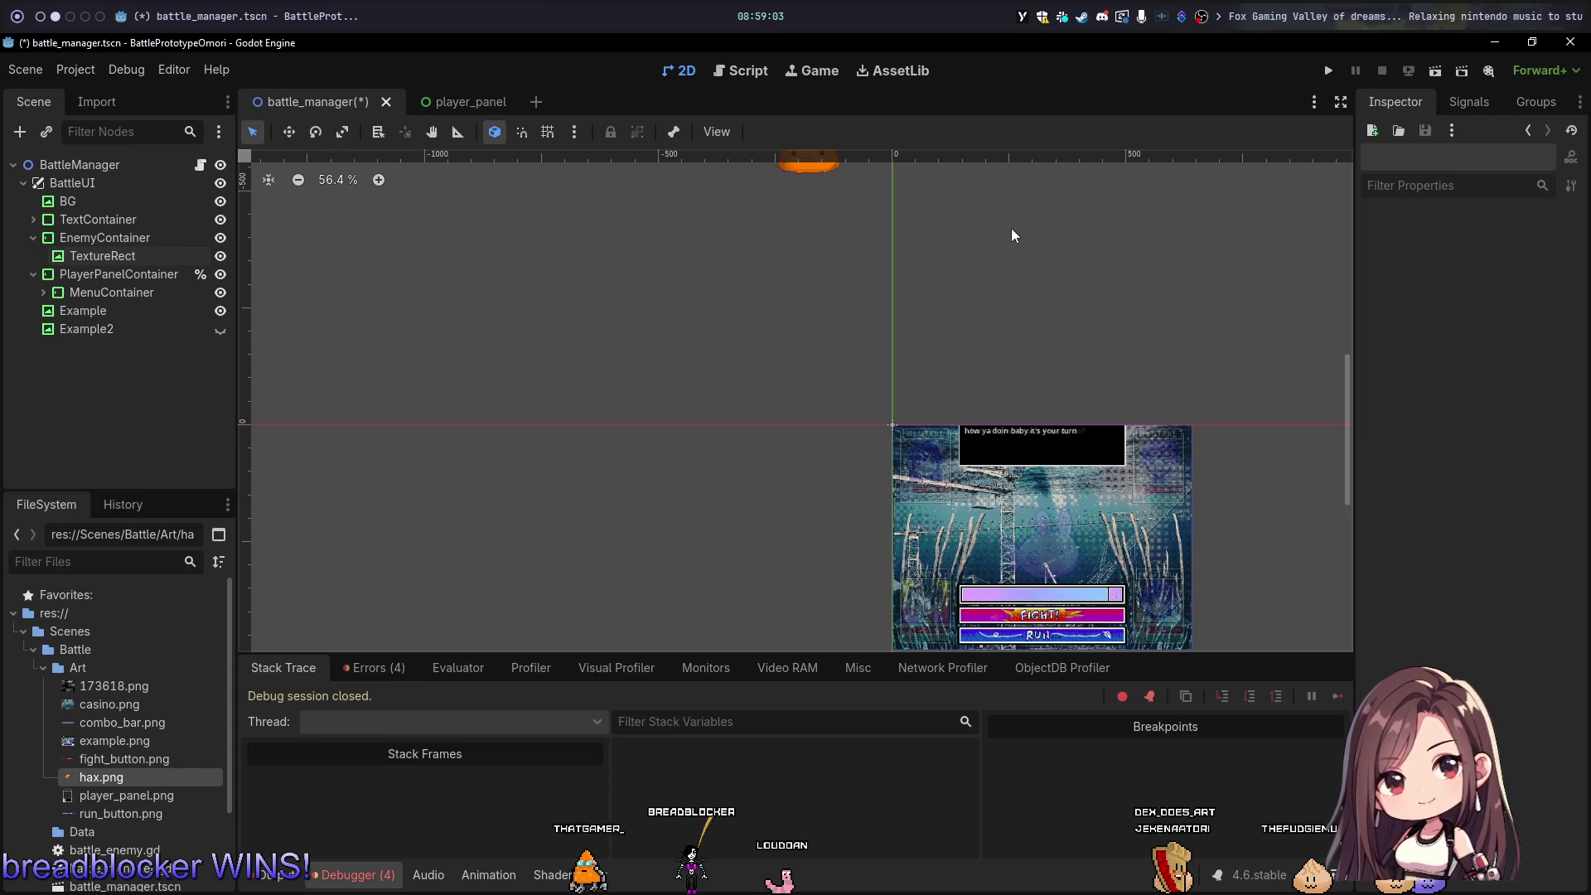
left_click(124, 256)
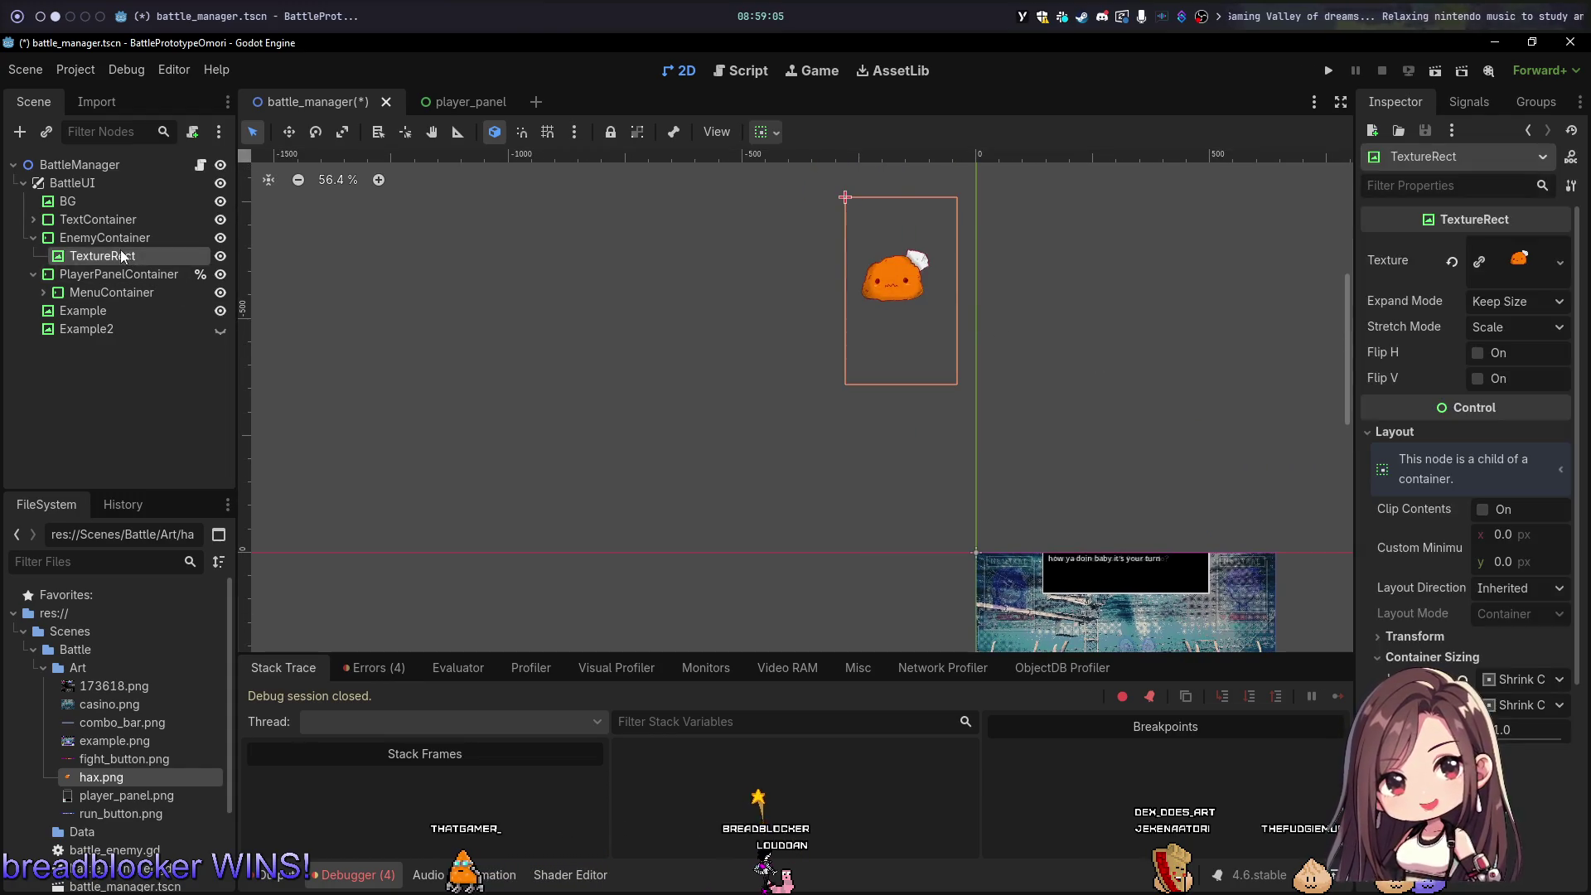
left_click(120, 238)
scroll(995, 441, "down", 5)
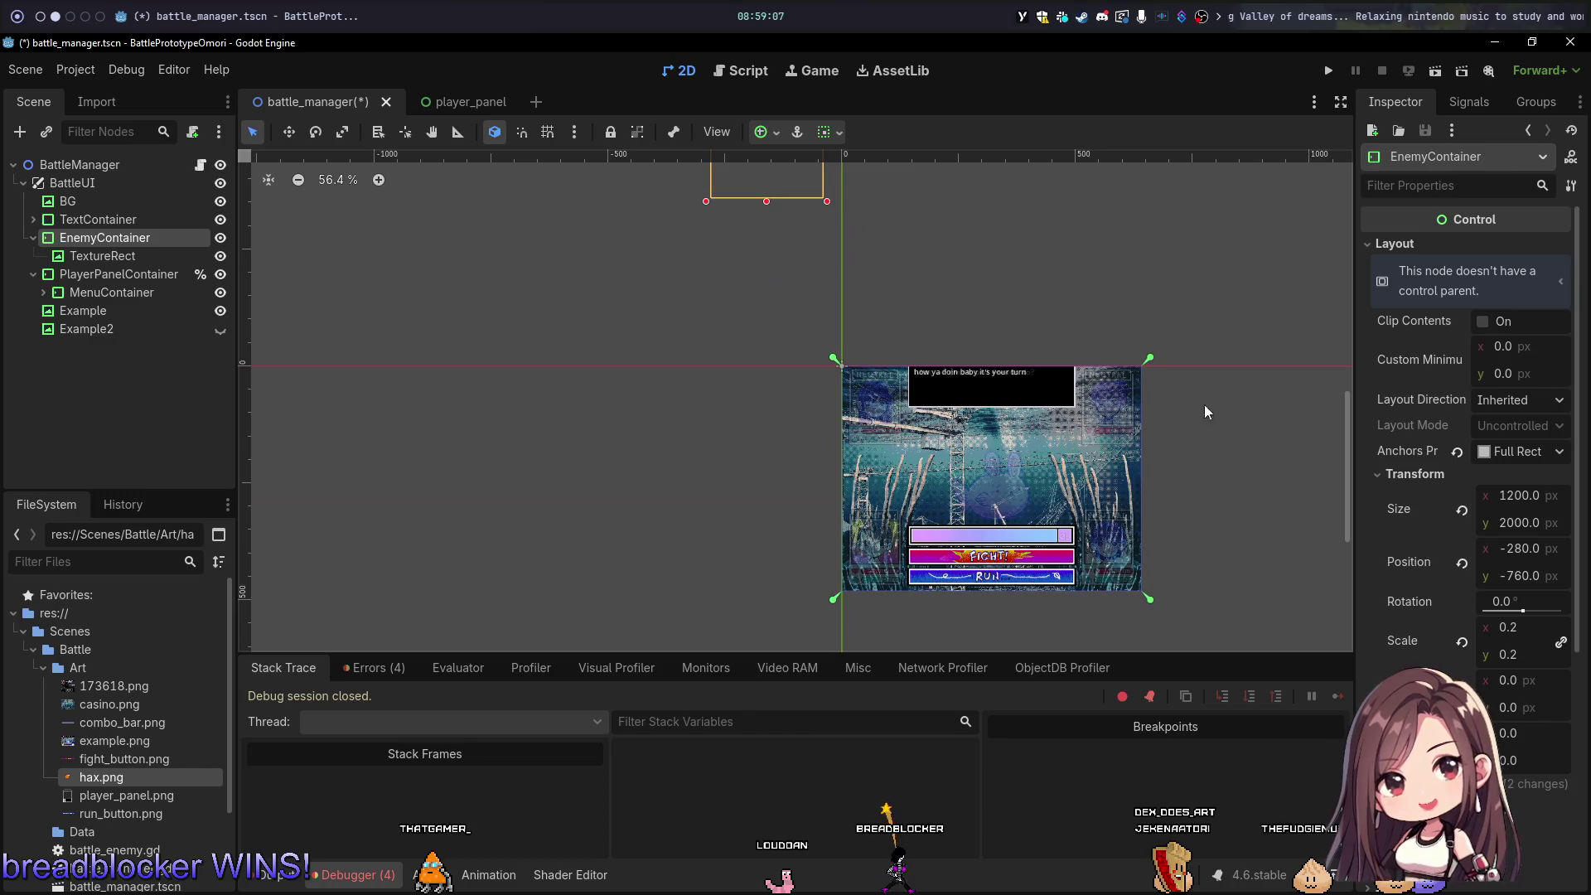
left_click(1463, 564)
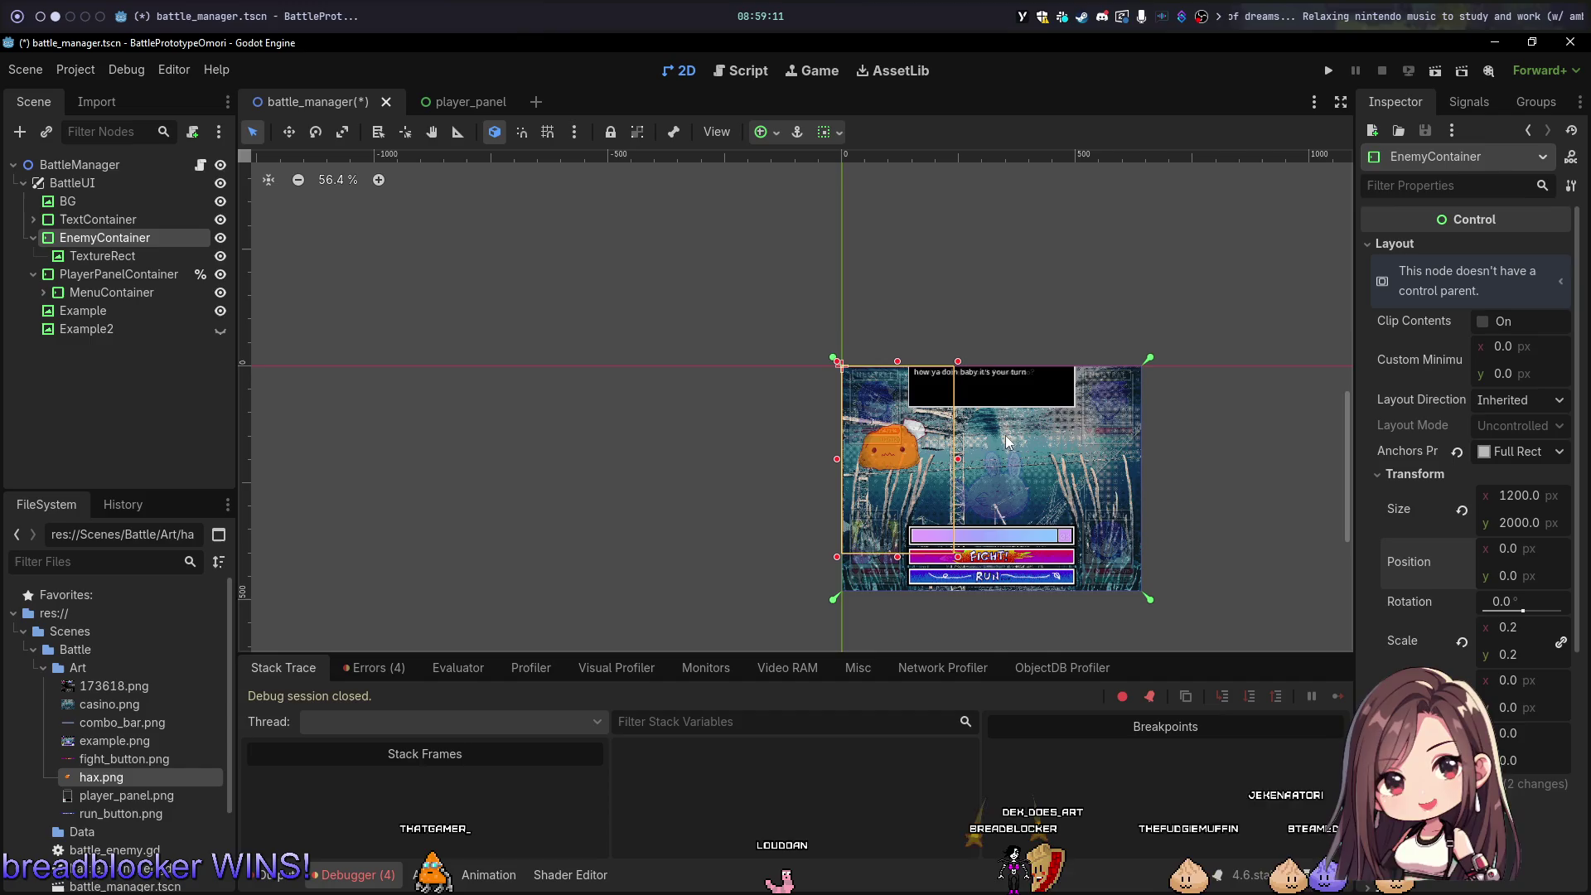
Step: Reselect the TextureRect and check its alignment options
left_click(102, 256)
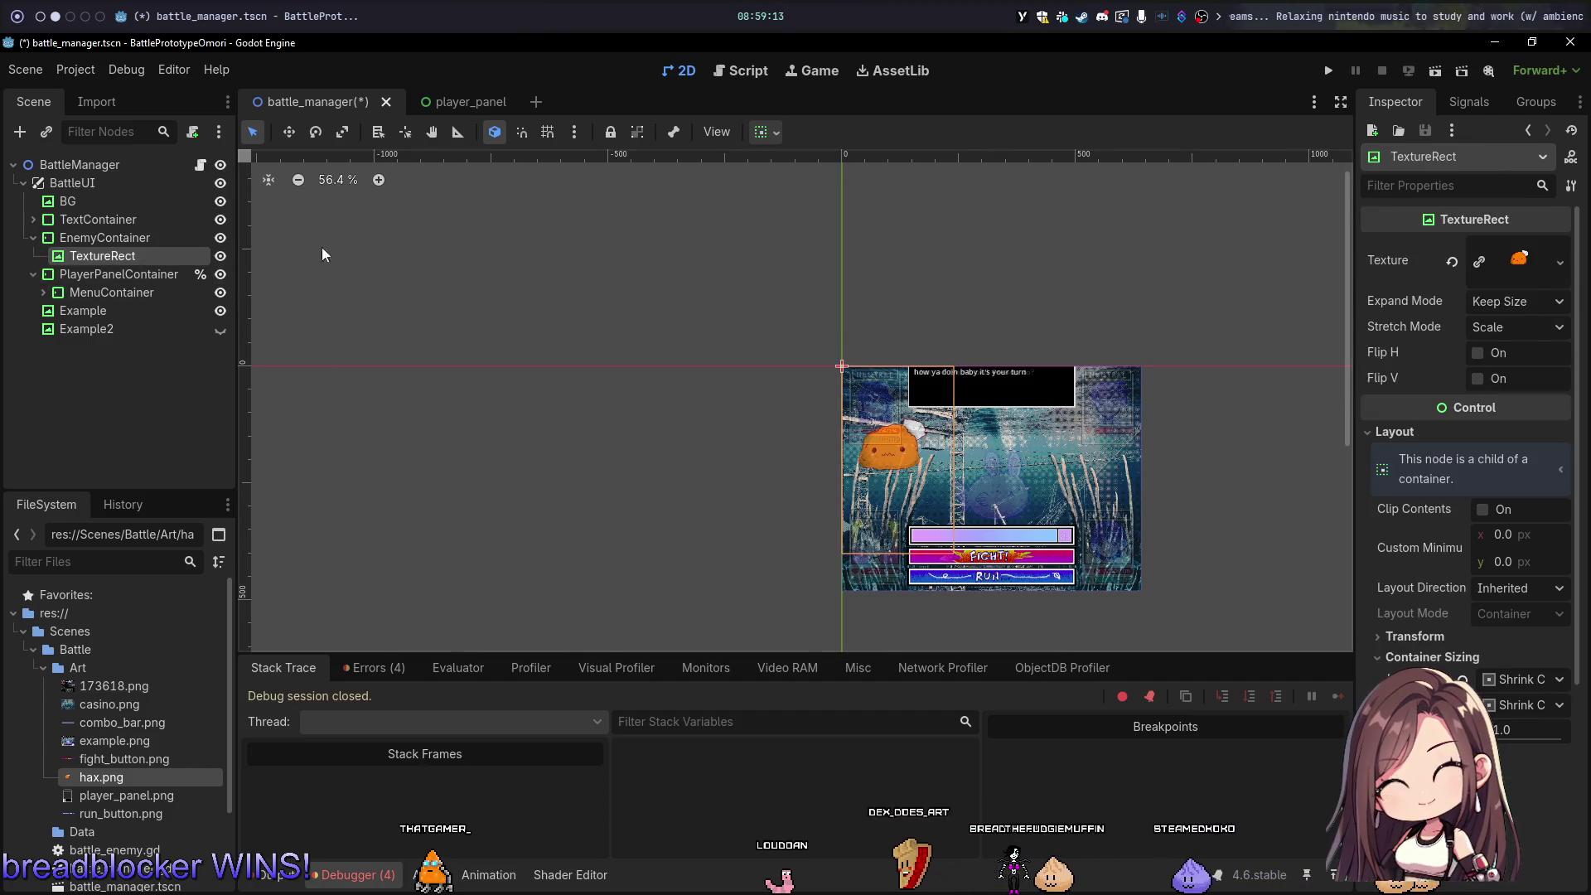
left_click(764, 132)
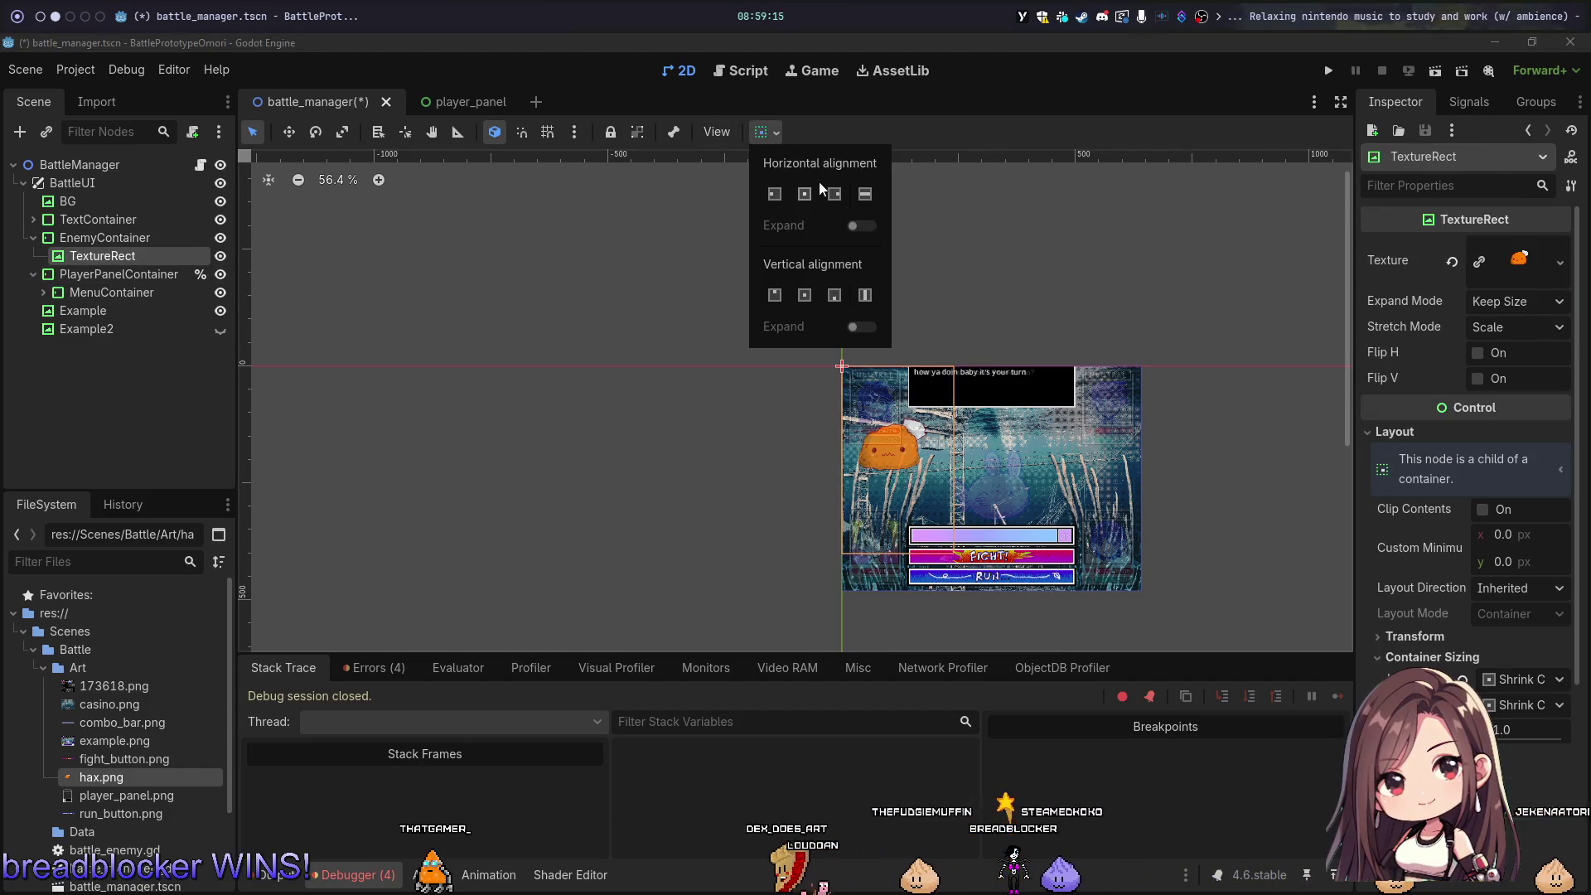
scroll(904, 434, "up", 5)
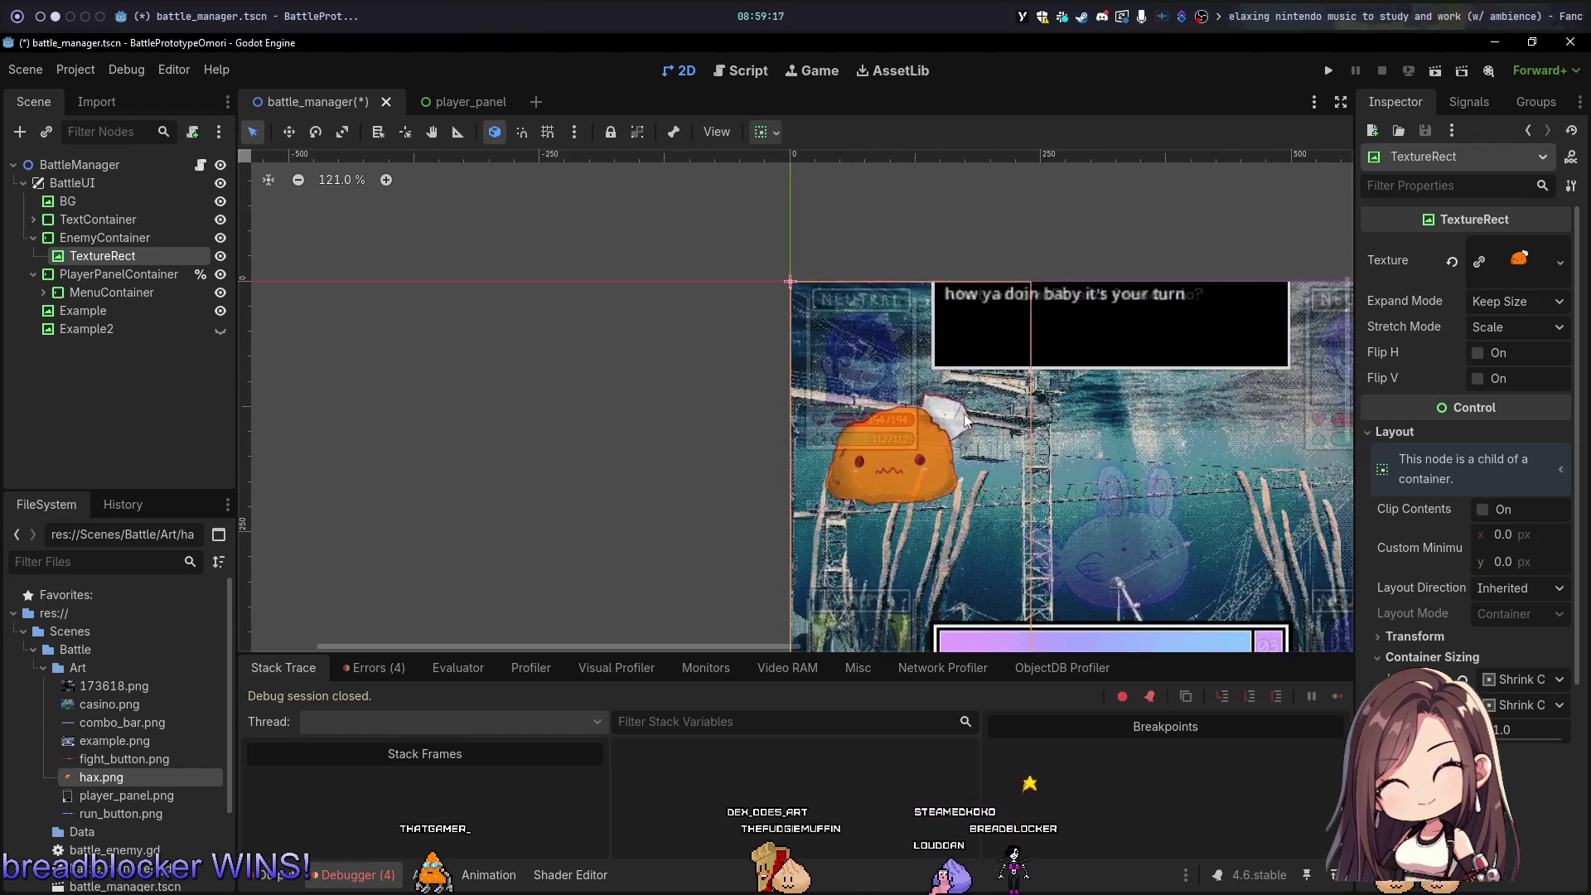
Step: On the empty desktop workspace, open hax.png in Aseprite
key("super+3")
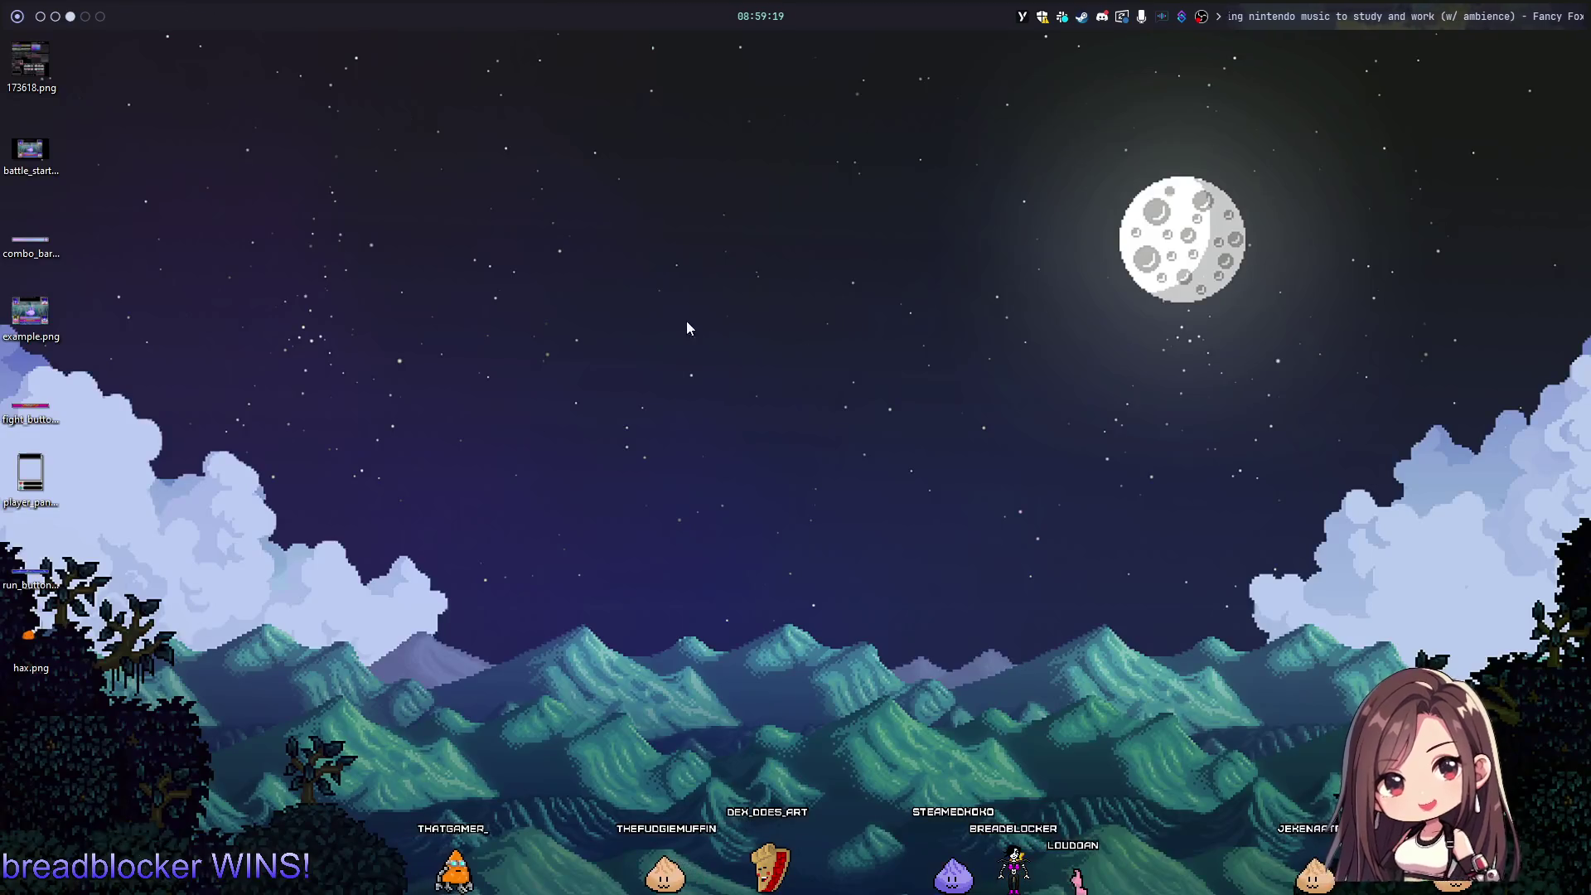
right_click(186, 637)
left_click(826, 431)
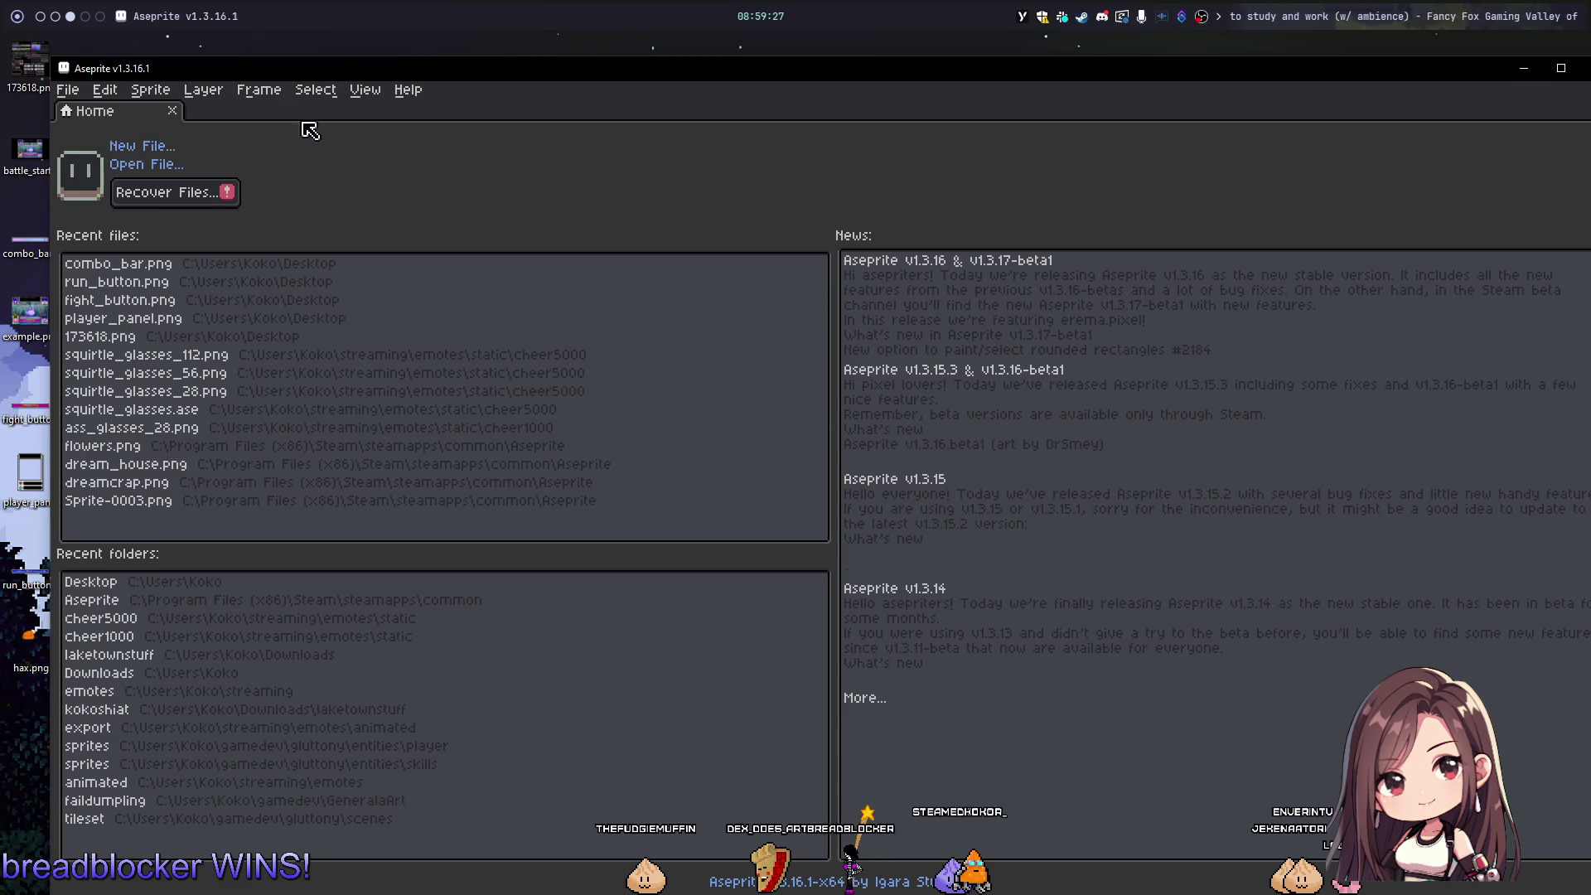
Step: Zoom and pan around the hax.png sprite, then shift the Aseprite window left
scroll(761, 376, "down", 6)
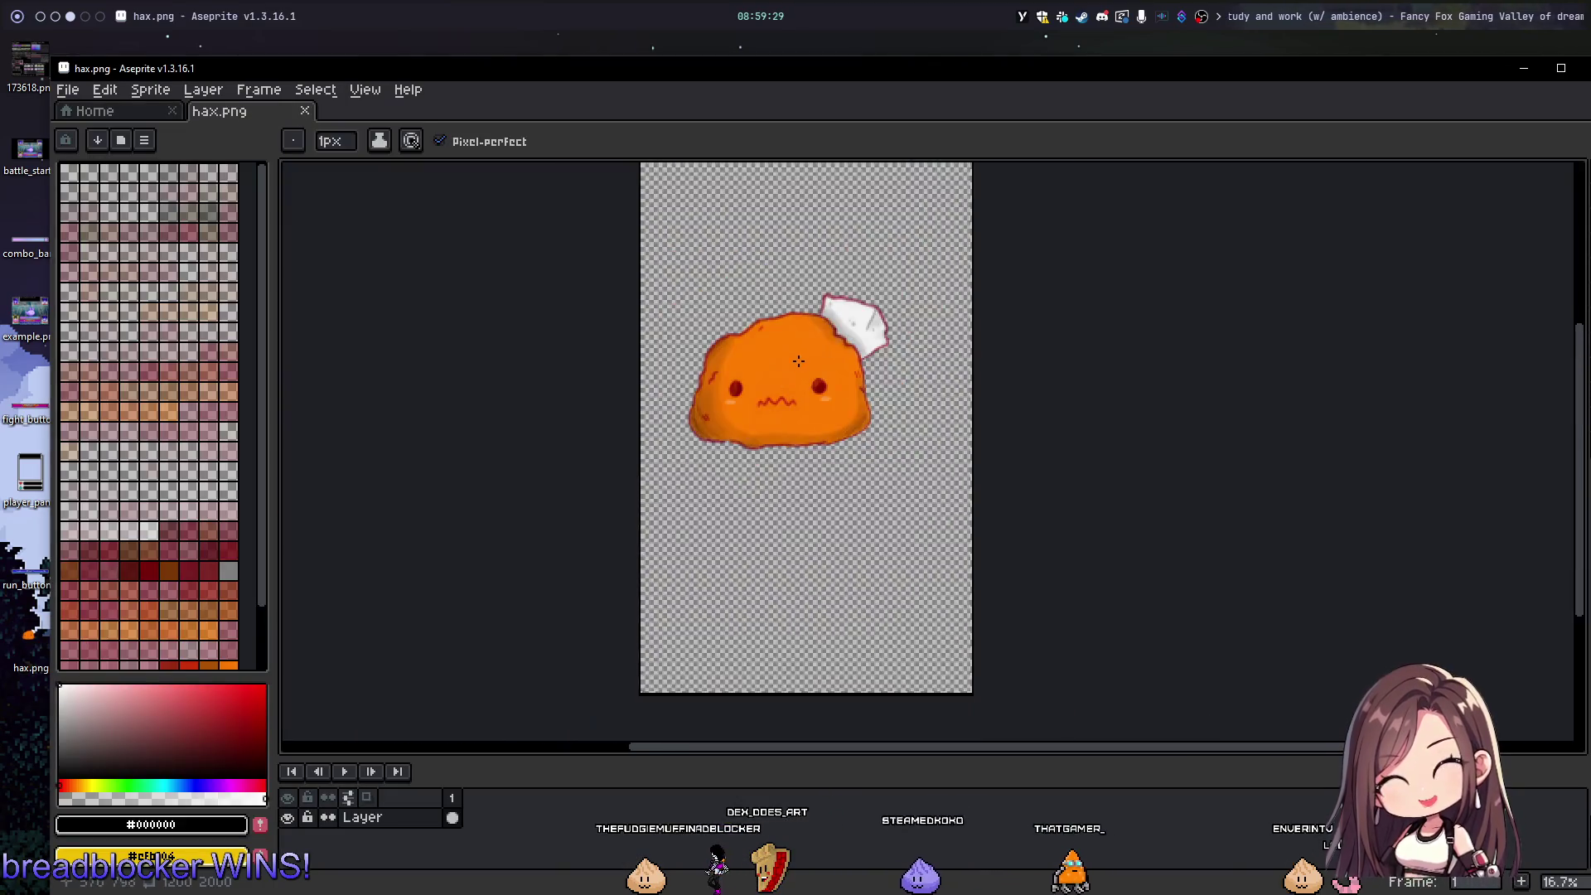
scroll(826, 322, "up", 3)
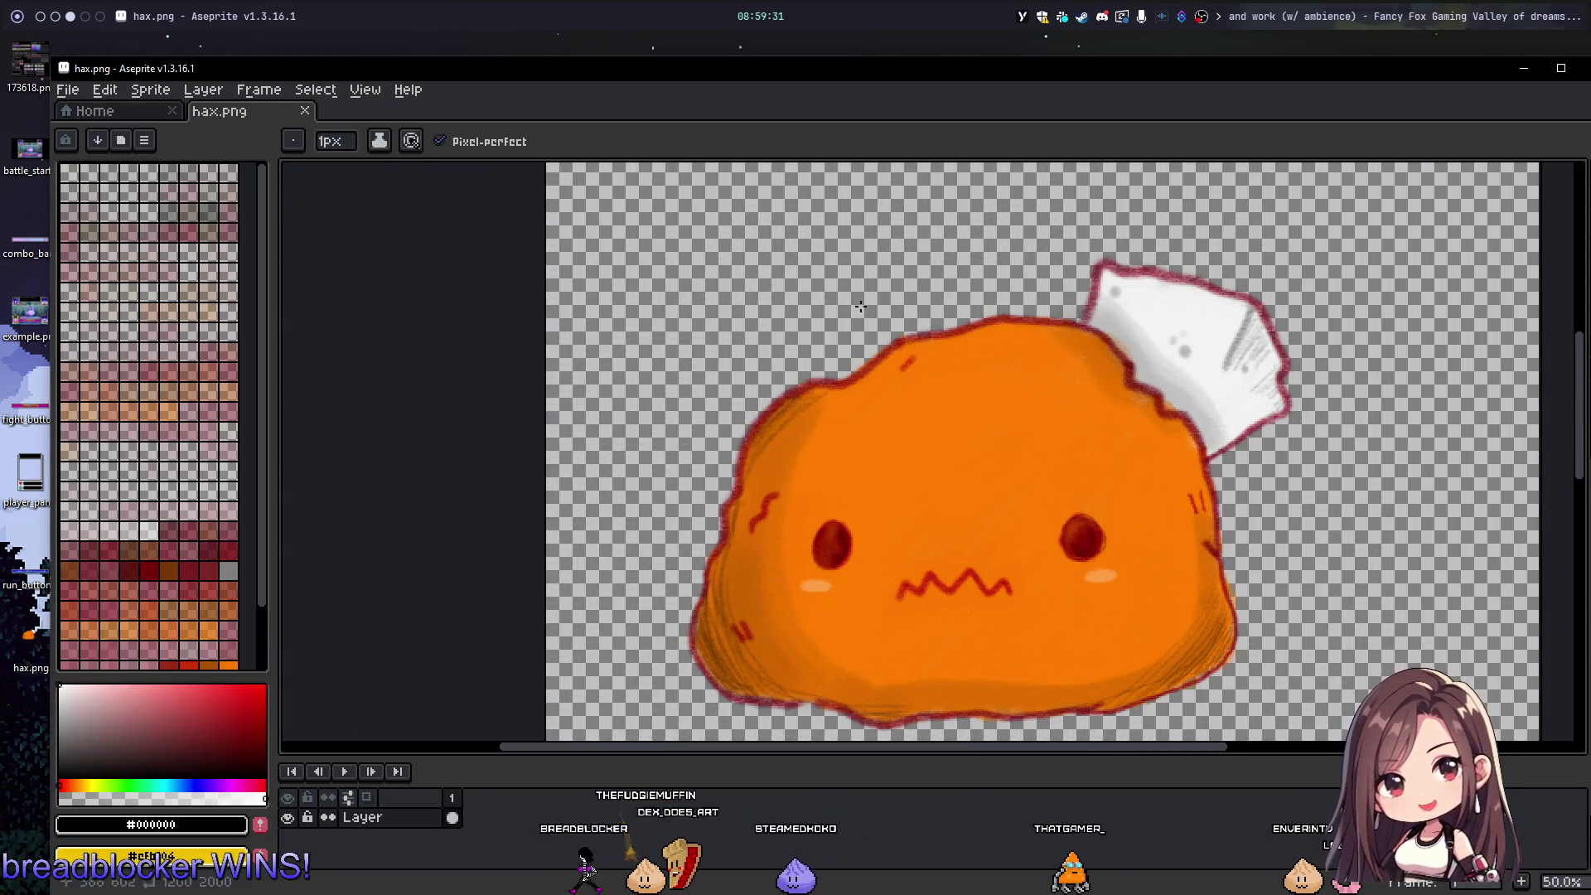
scroll(795, 530, "down", 1)
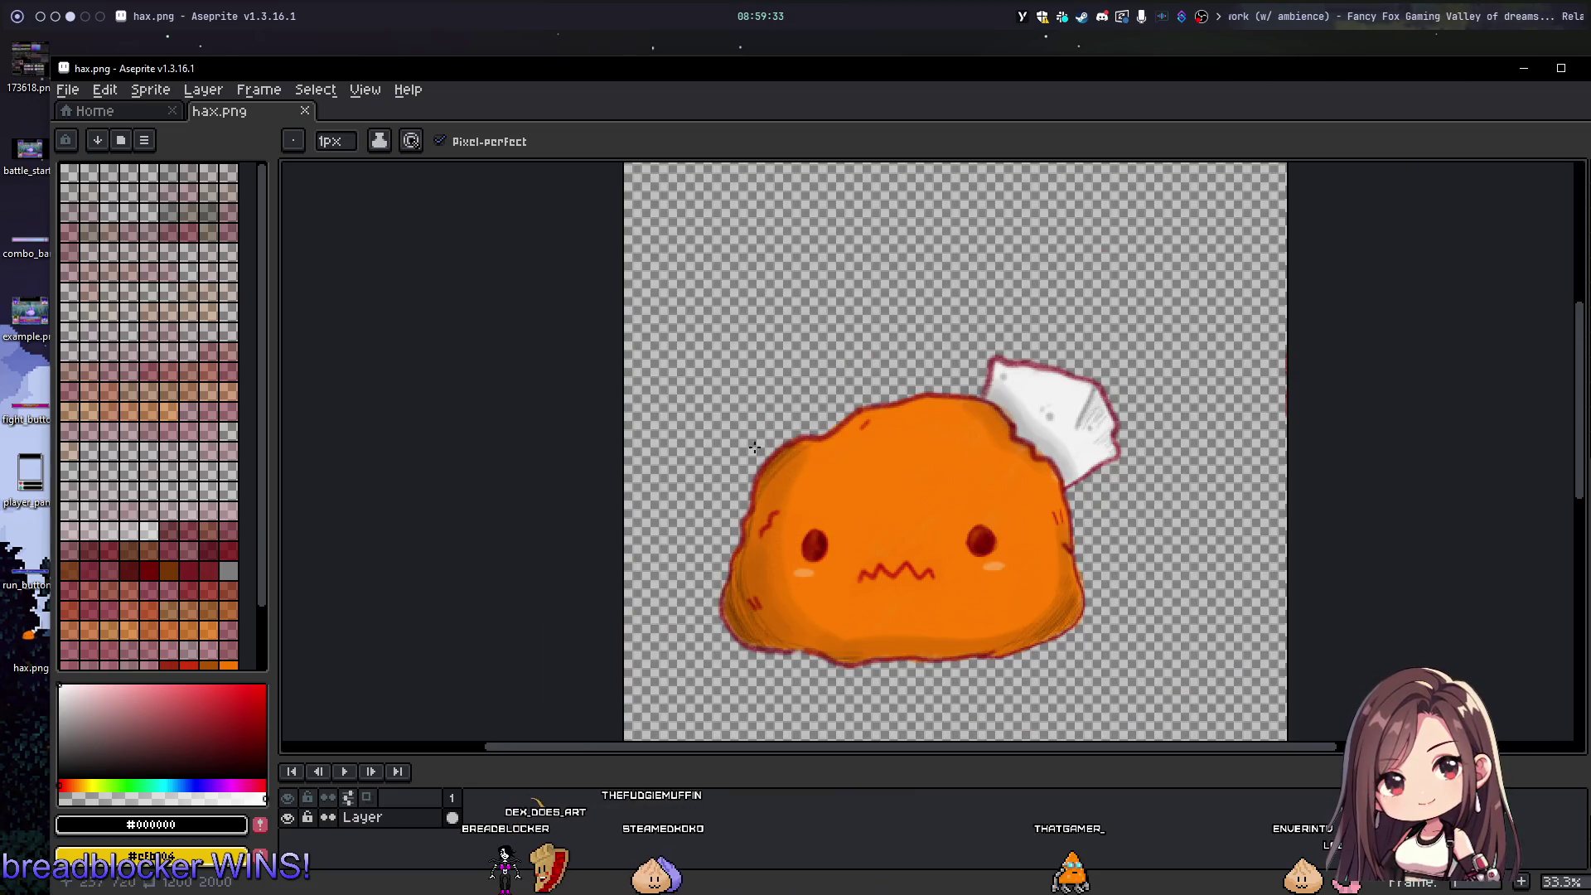
scroll(816, 520, "up", 5)
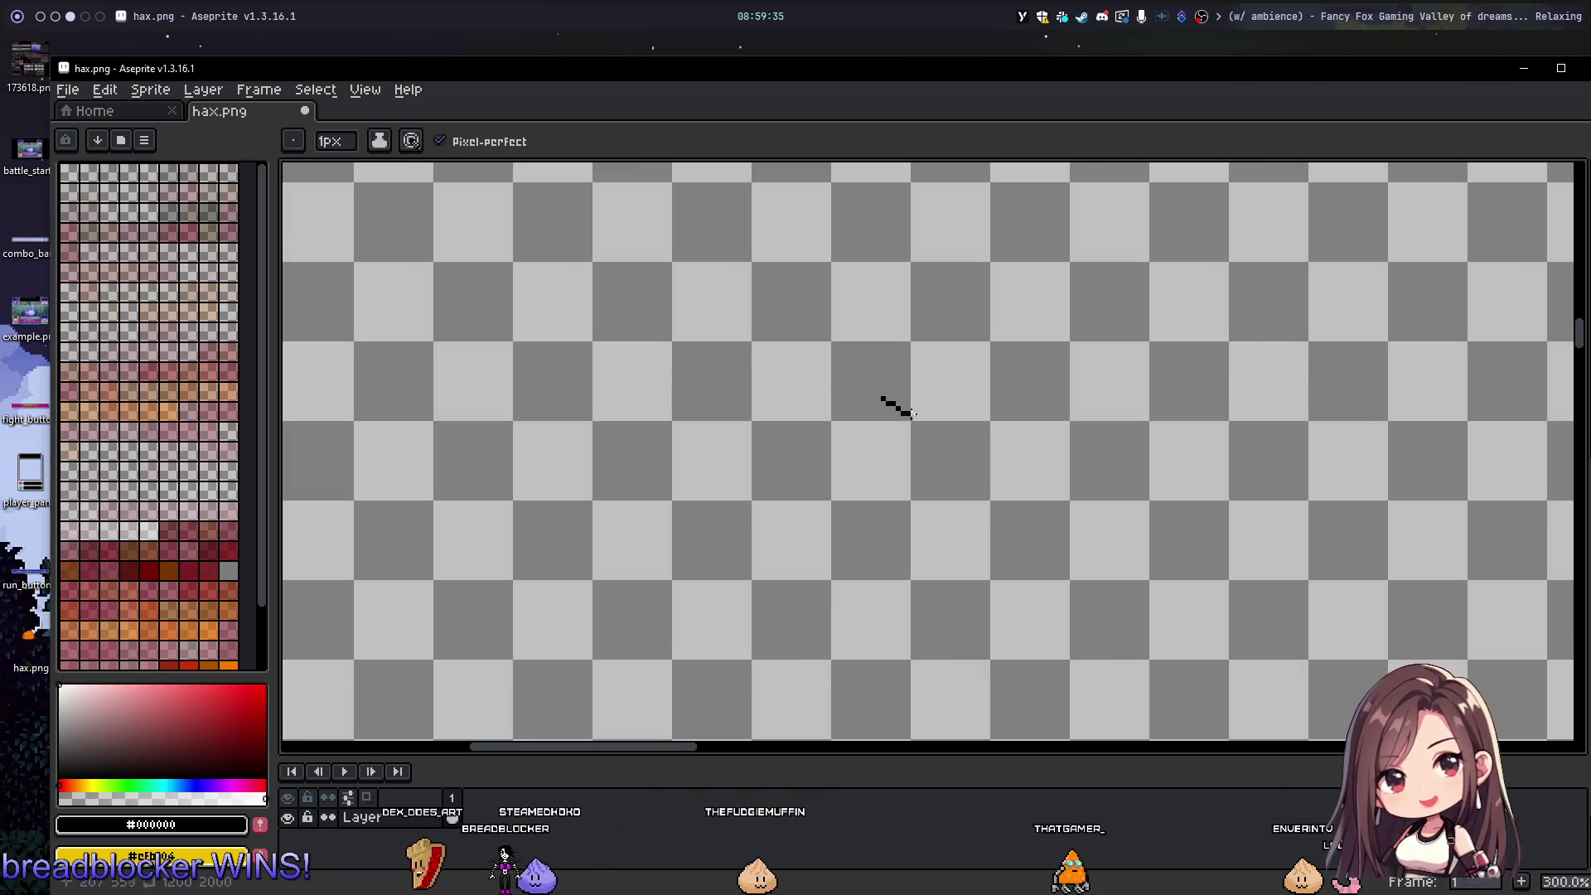
scroll(948, 462, "down", 5)
scroll(925, 519, "up", 1)
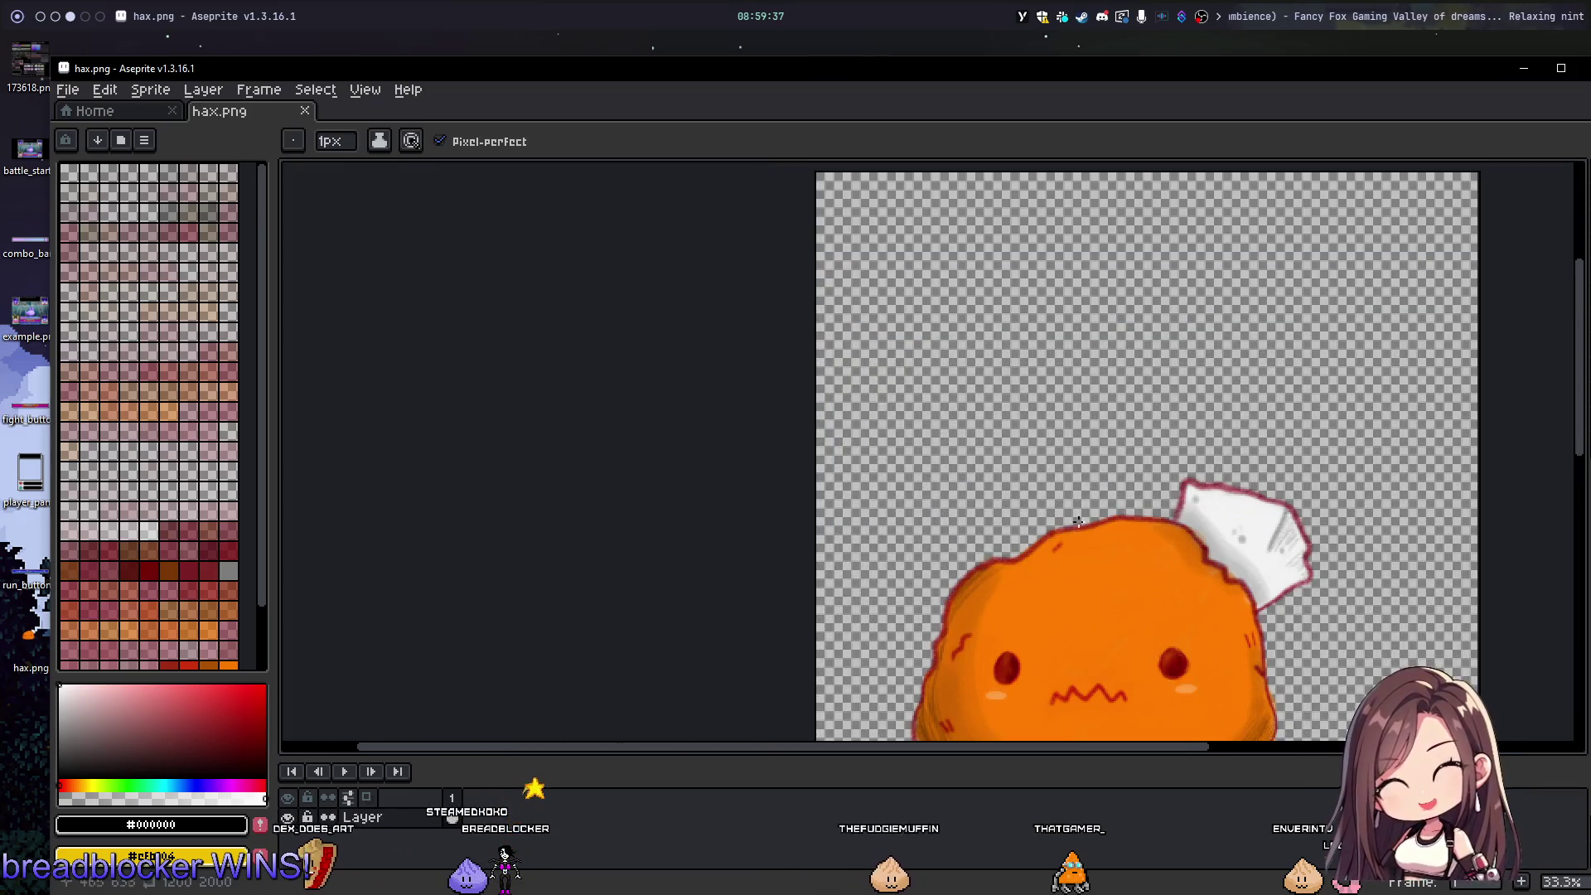
left_click_drag(1140, 505, 1086, 346)
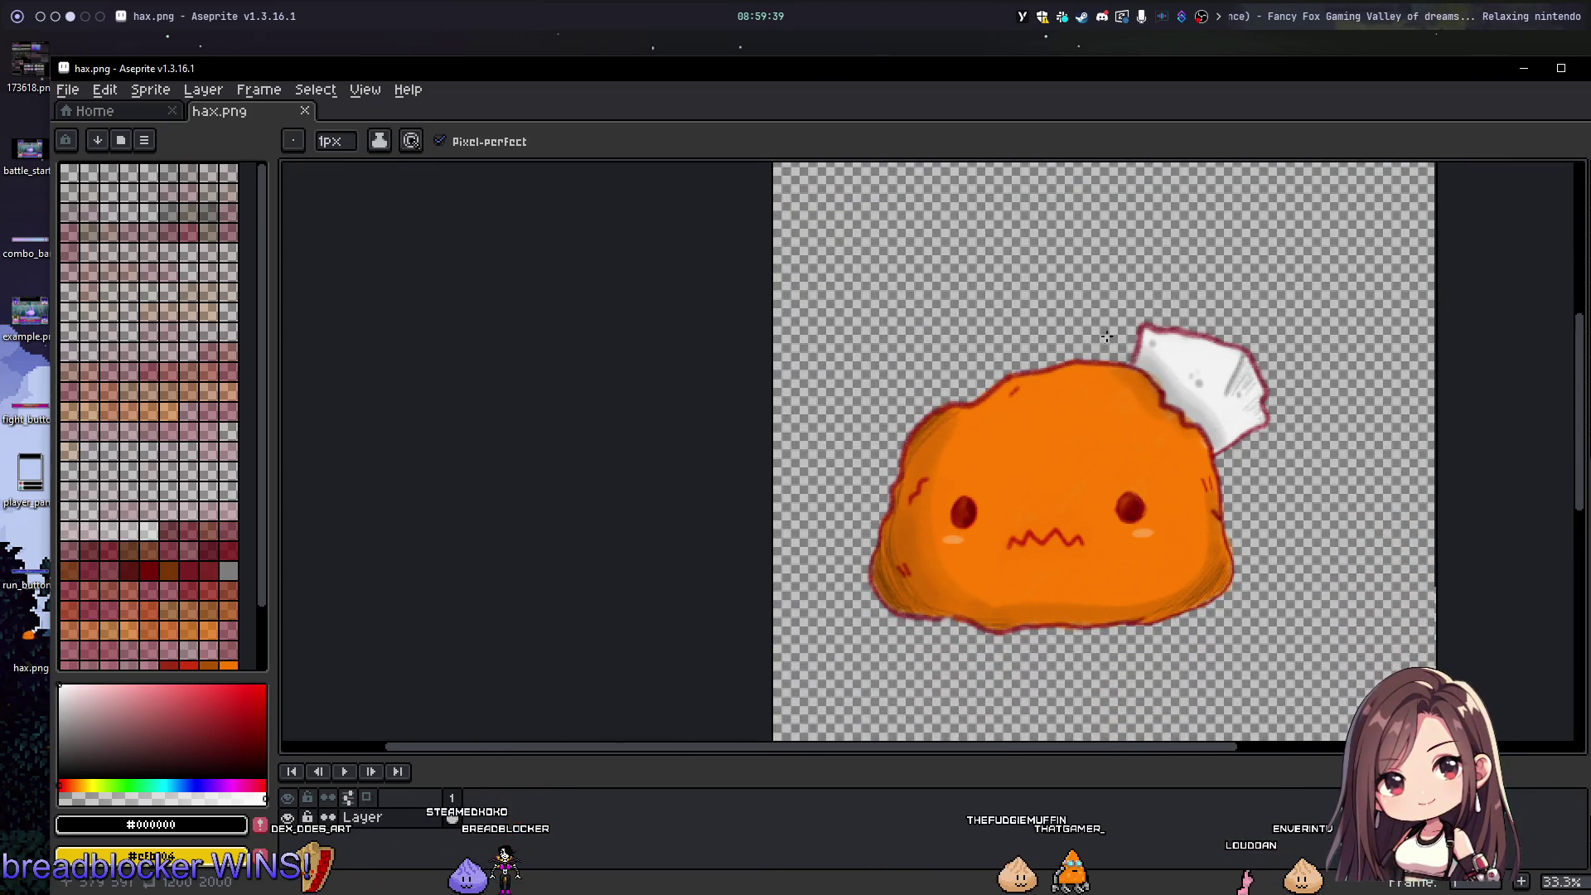
scroll(1157, 373, "up", 1)
mouse_move(1583, 106)
left_mouse_down()
mouse_move(1467, 91)
mouse_move(1488, 89)
left_mouse_up()
Step: Close Aseprite and drag hax.png from the desktop into GIMP as a new image
left_click(1478, 68)
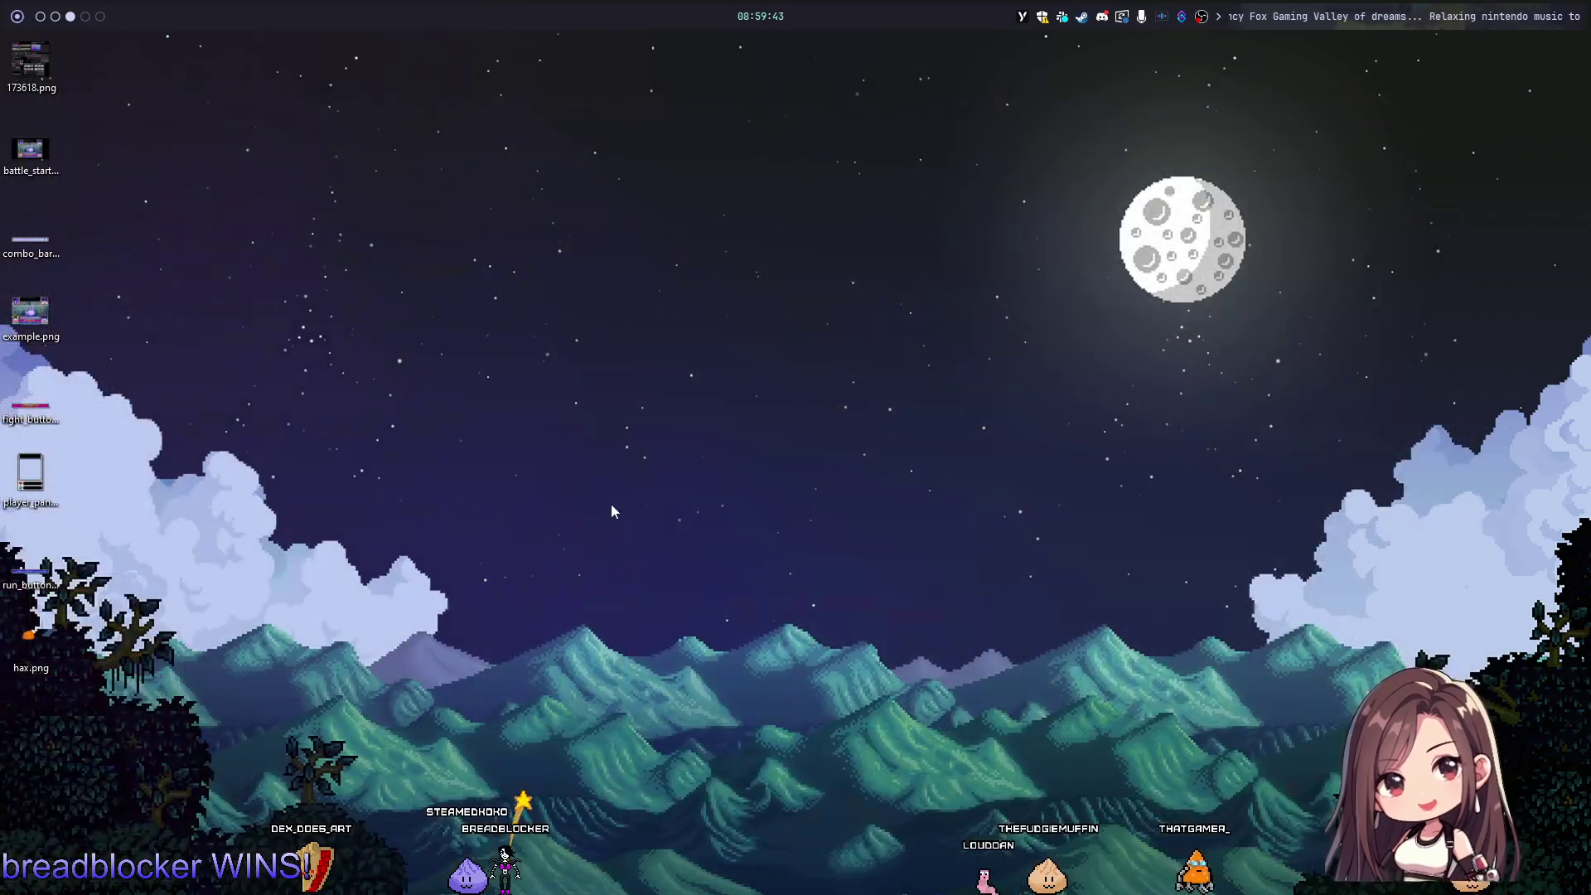
left_click(59, 674)
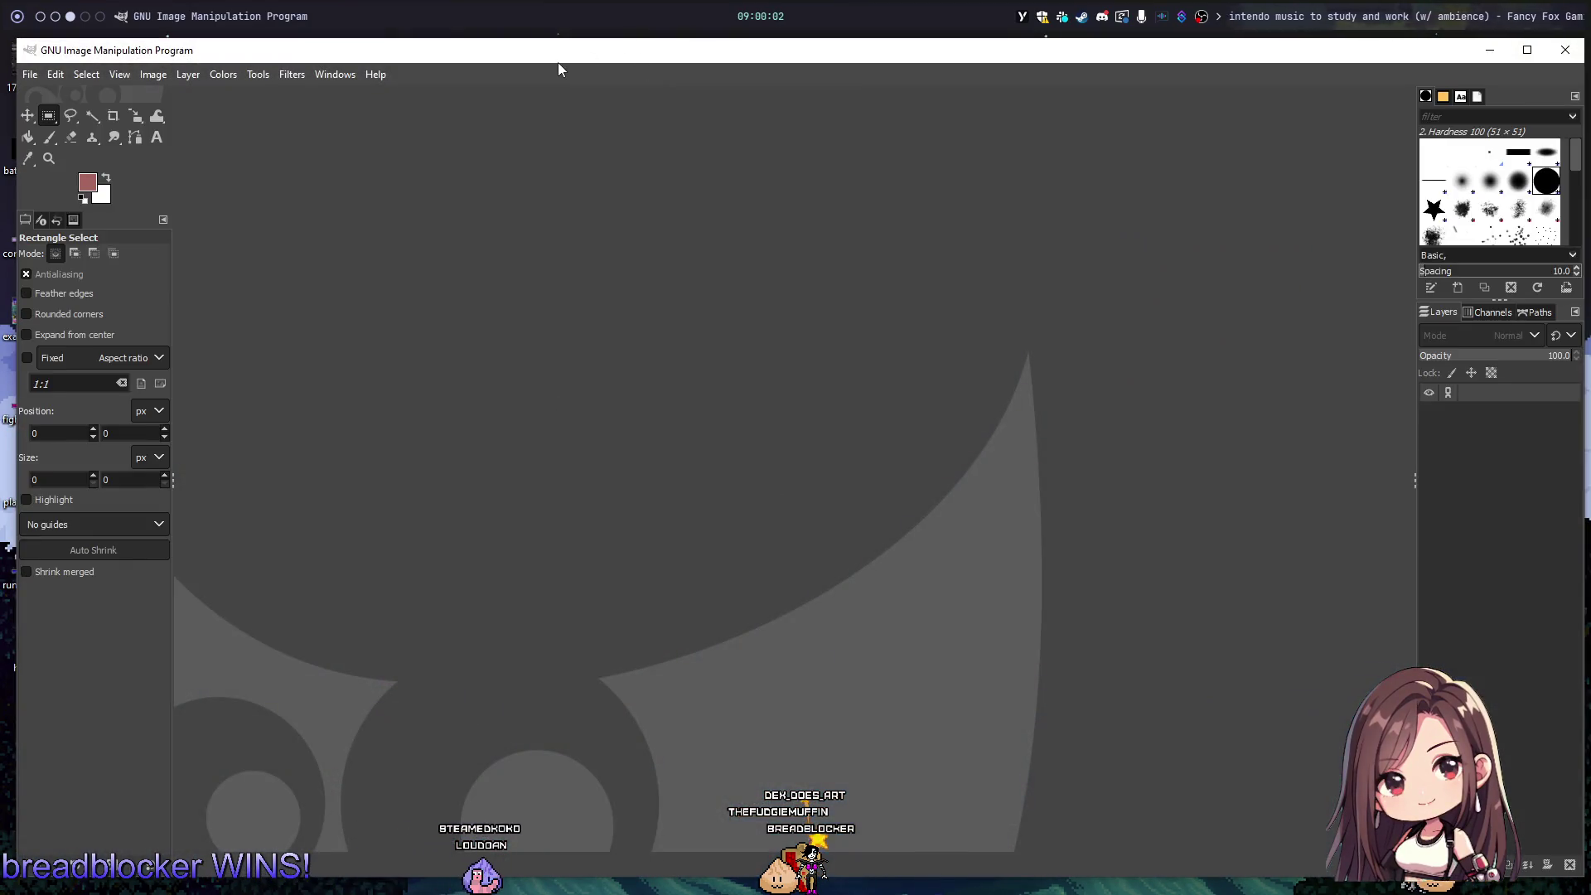
left_click_drag(558, 62, 580, 63)
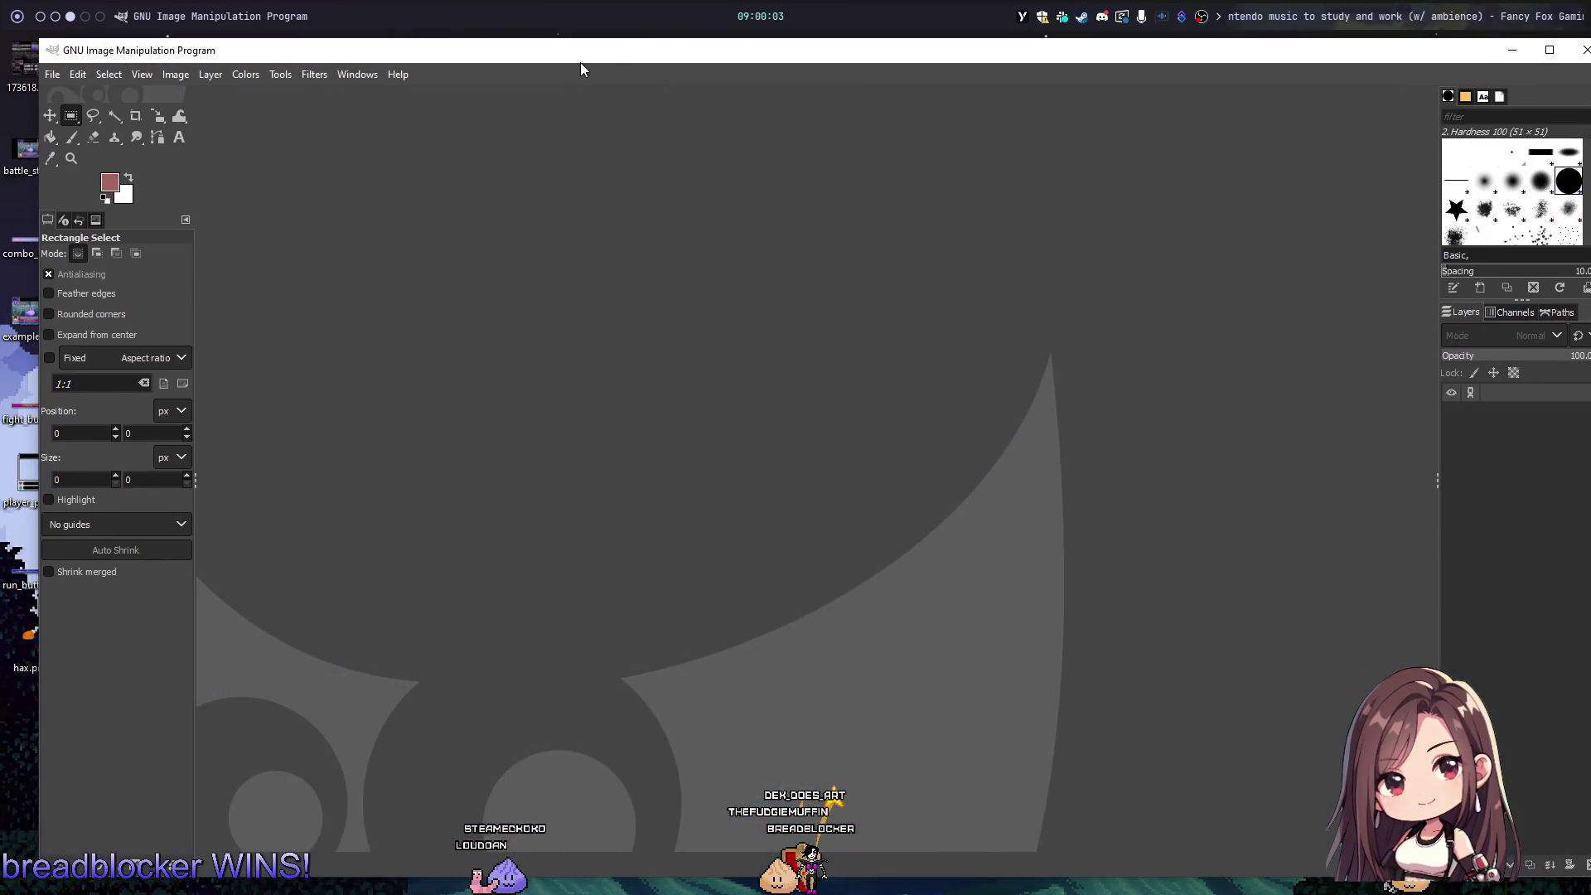
left_click_drag(13, 673, 645, 436)
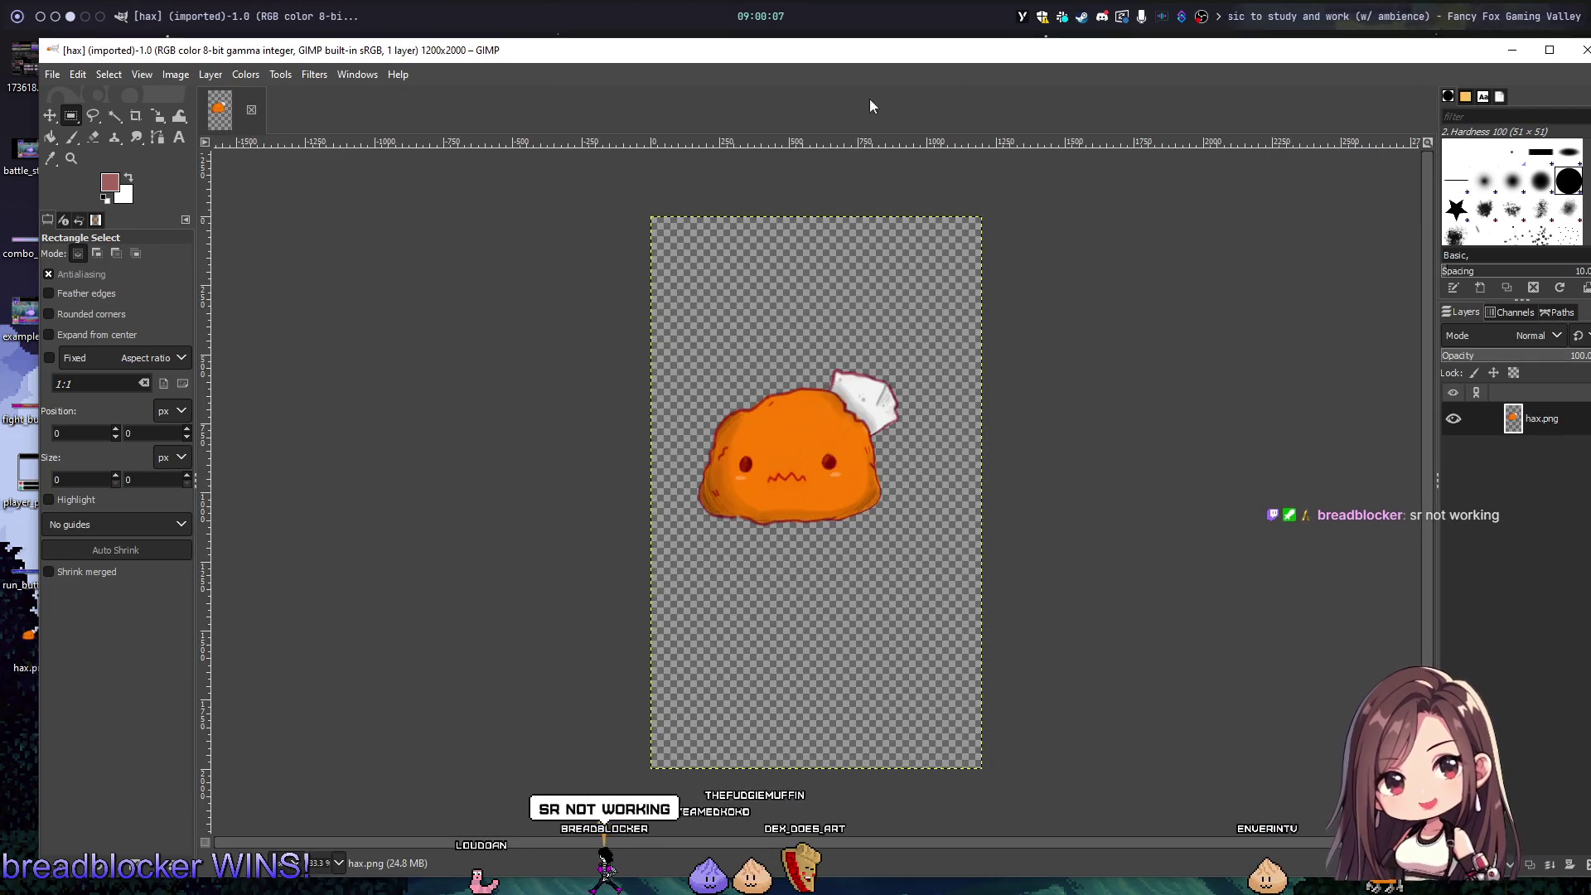
mouse_move(863, 49)
left_mouse_down()
mouse_move(803, 50)
mouse_move(834, 54)
left_mouse_up()
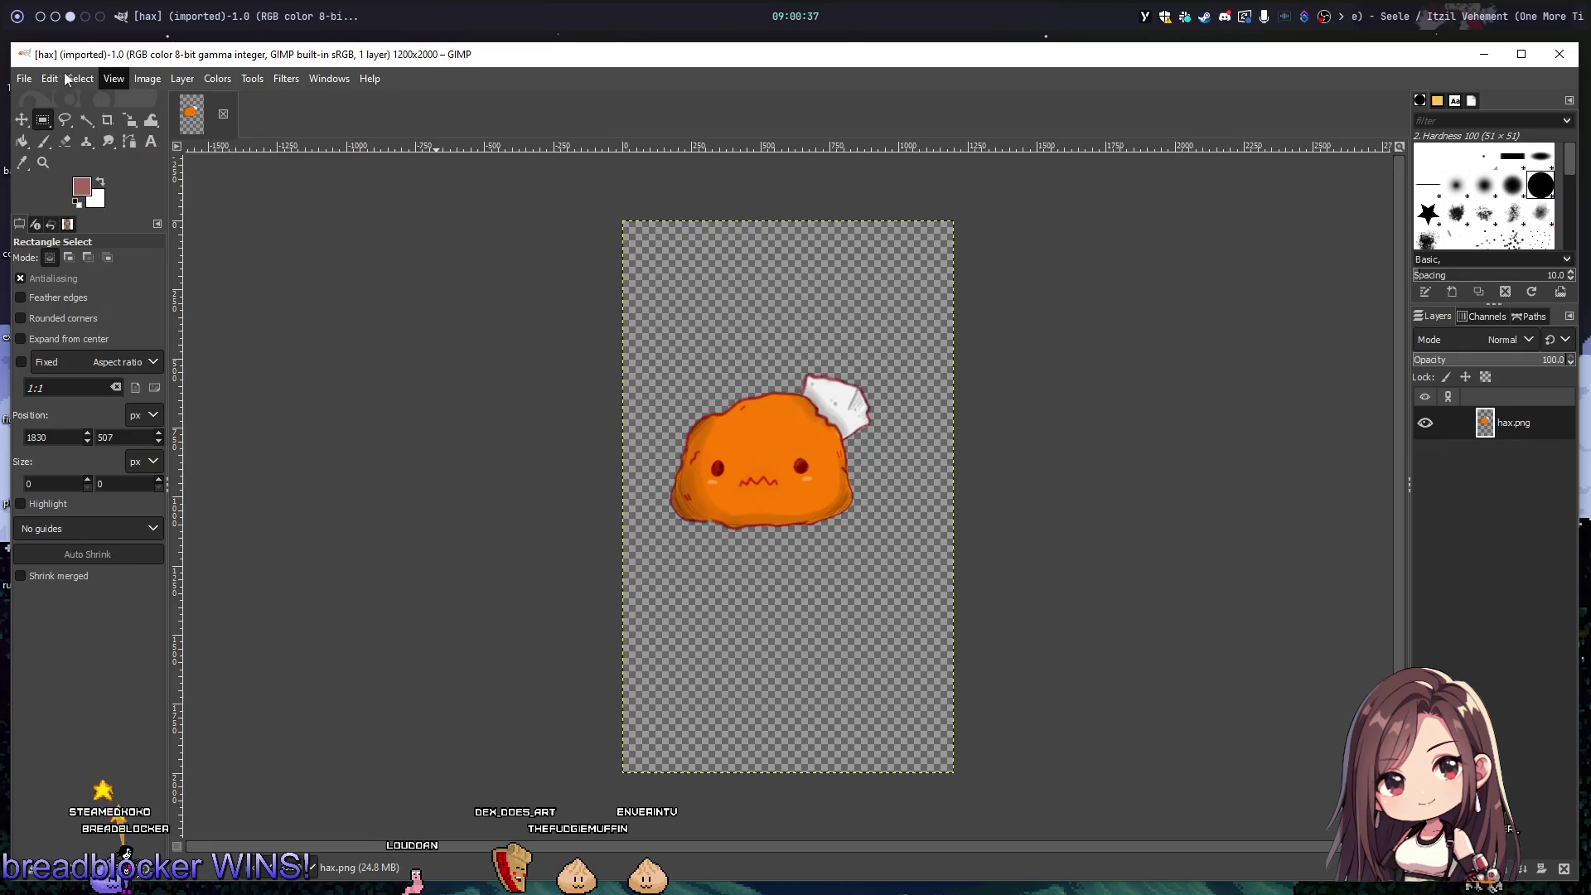
Step: Fit the hax.png canvas to its layer bounds
left_click(24, 78)
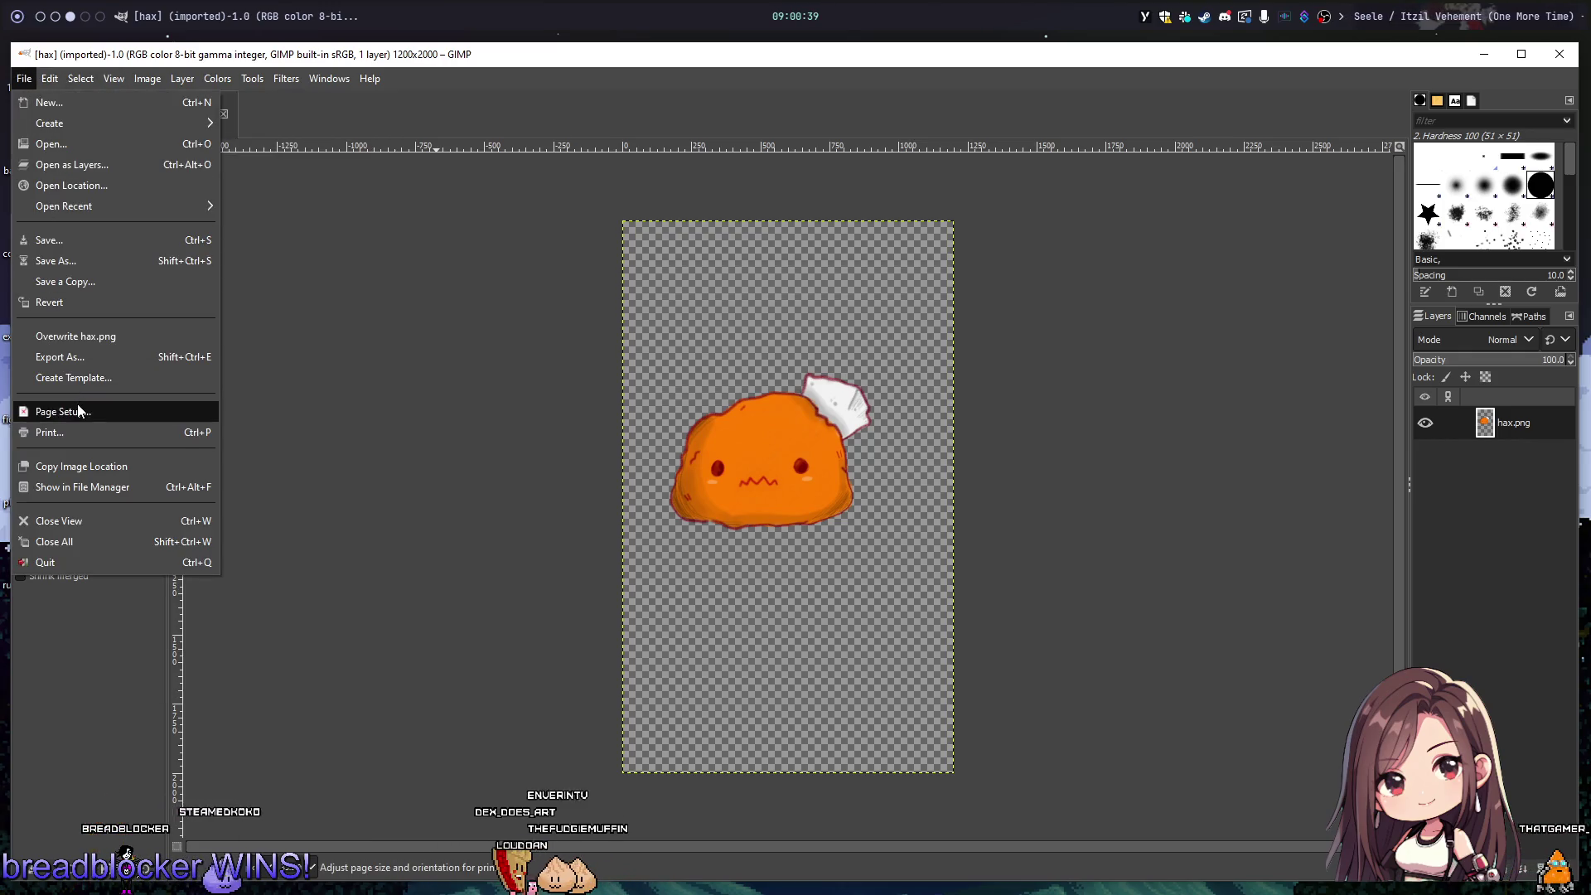
mouse_move(63, 79)
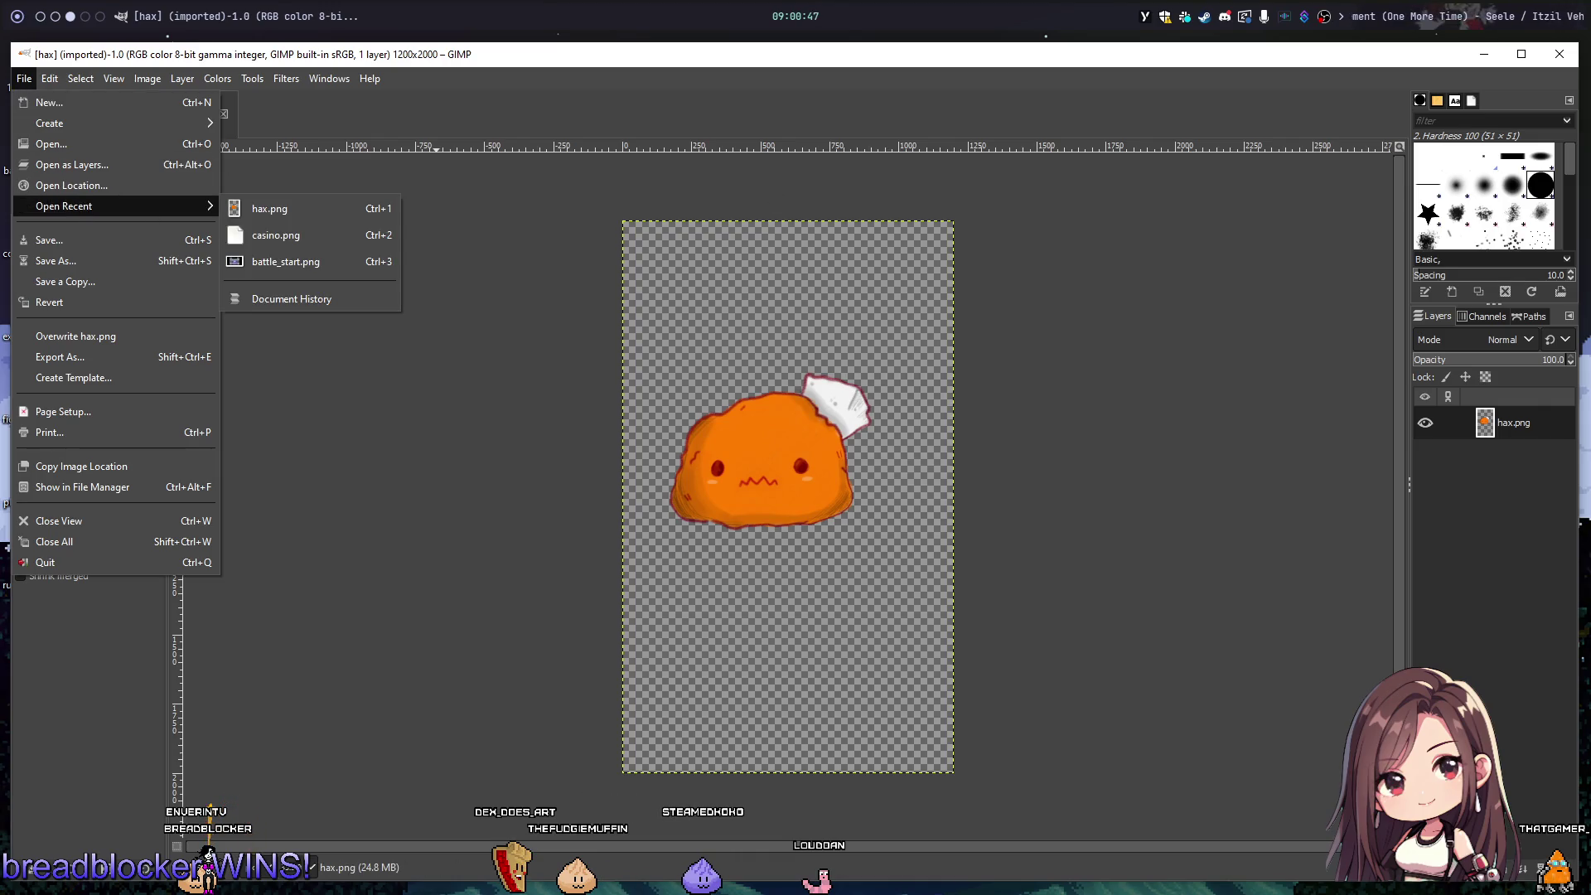
key("Escape")
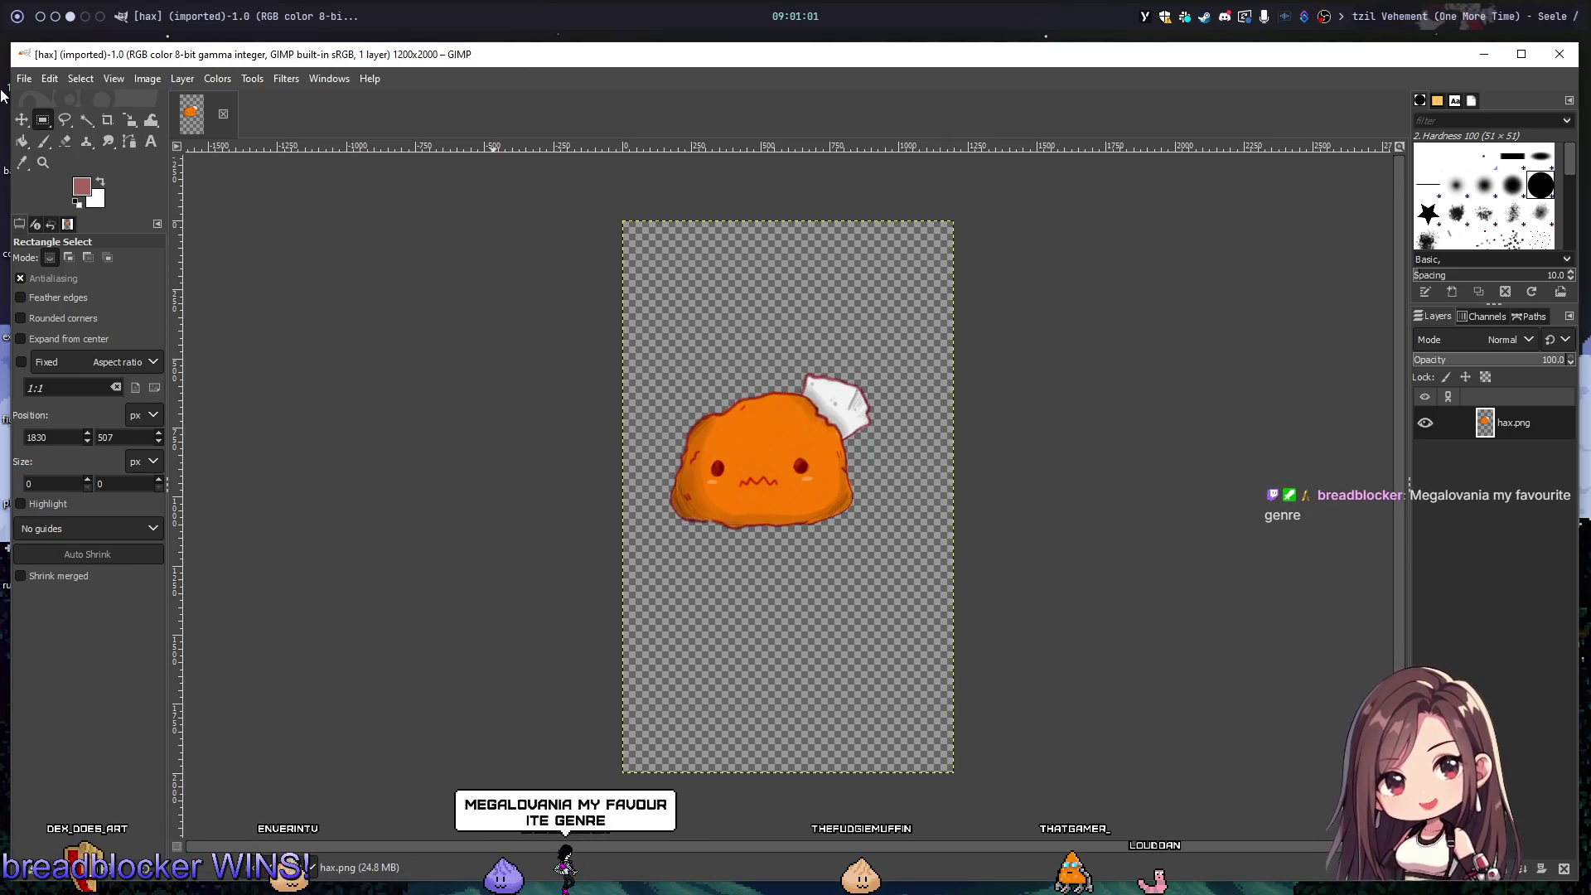
left_click(113, 79)
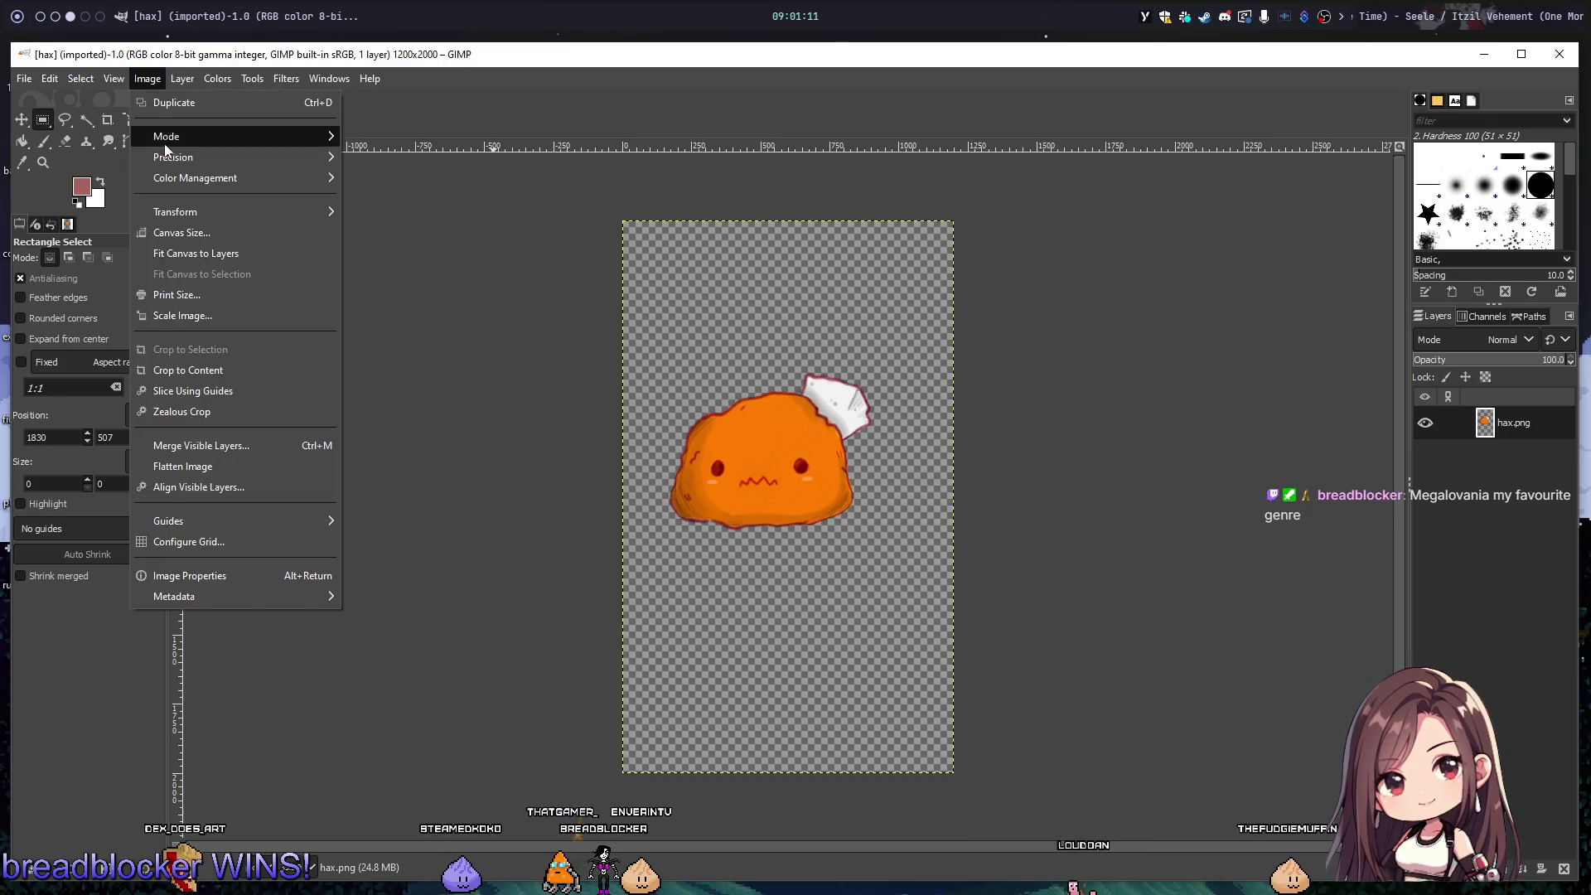
left_click(230, 252)
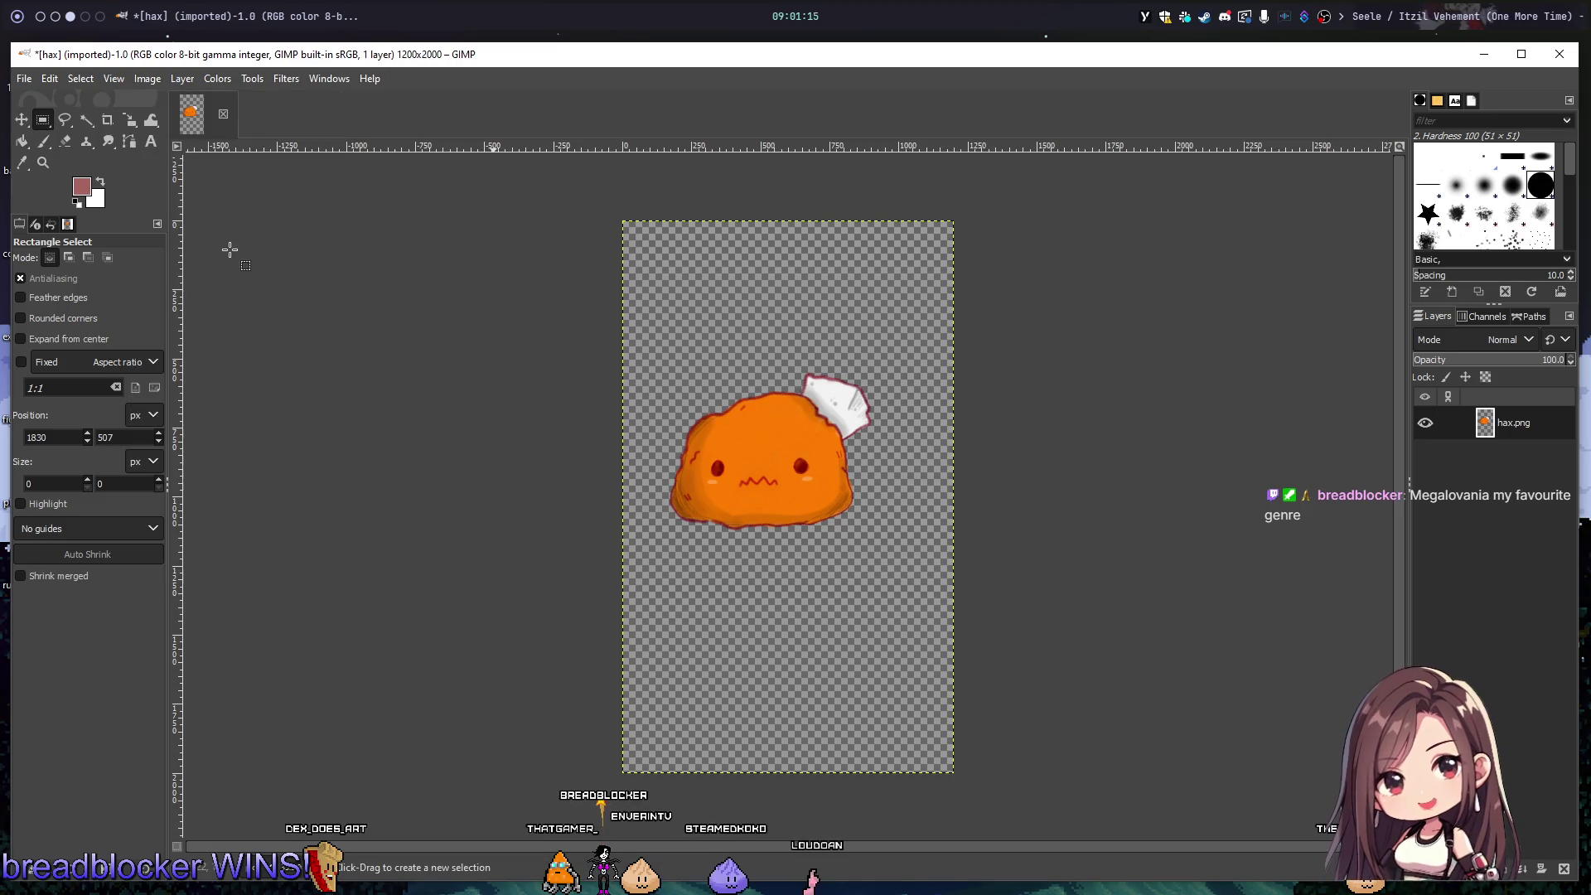
Step: Crop hax.png to its content, leaving a 748×591 image
left_click(143, 76)
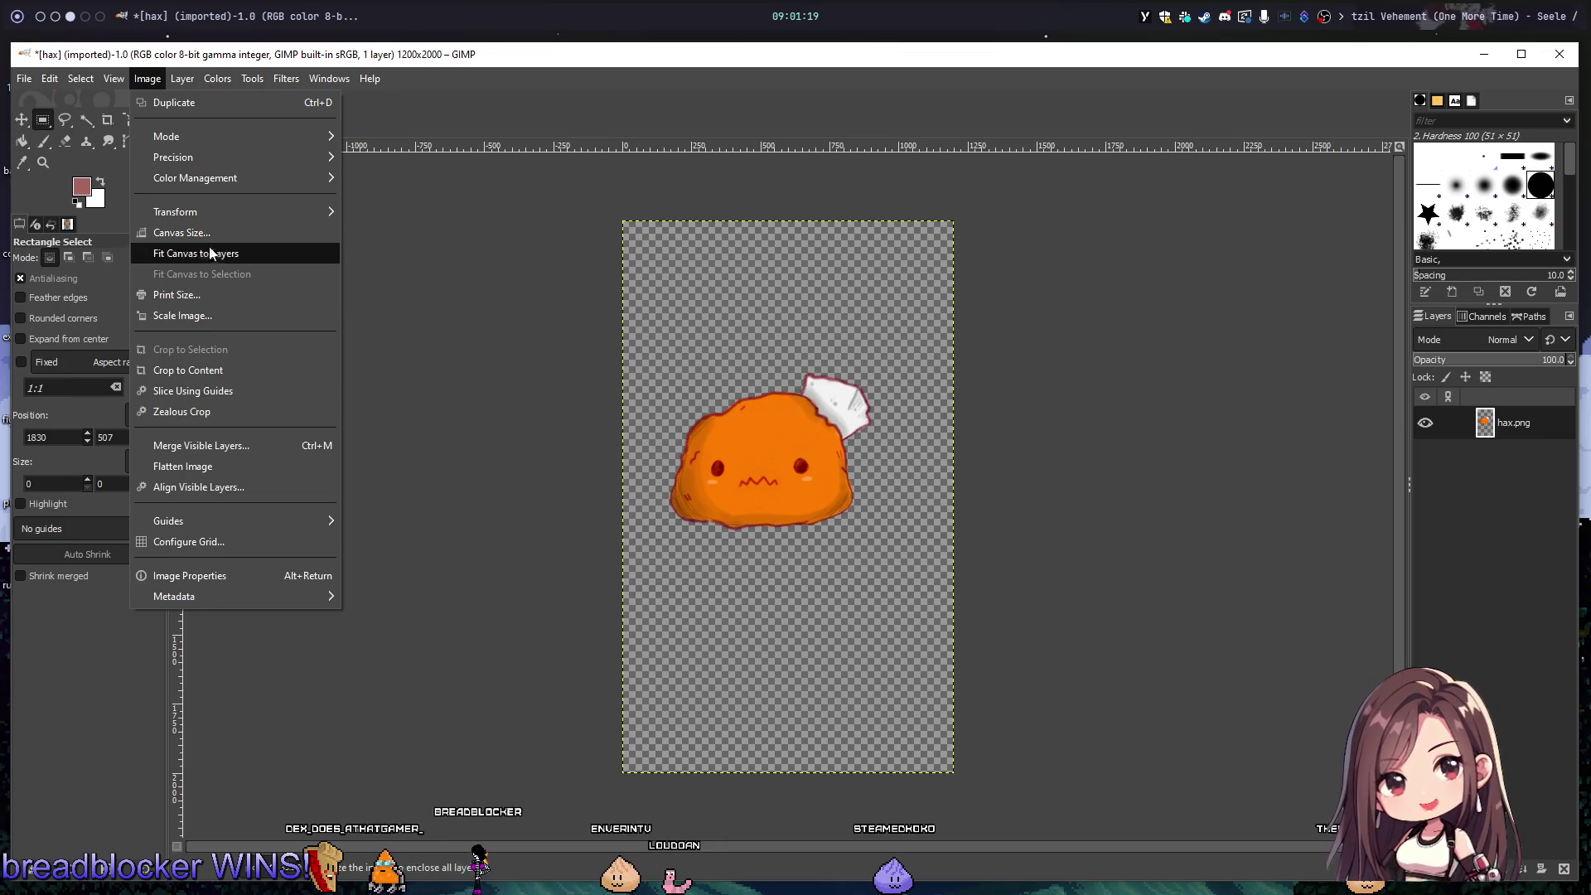
left_click(203, 368)
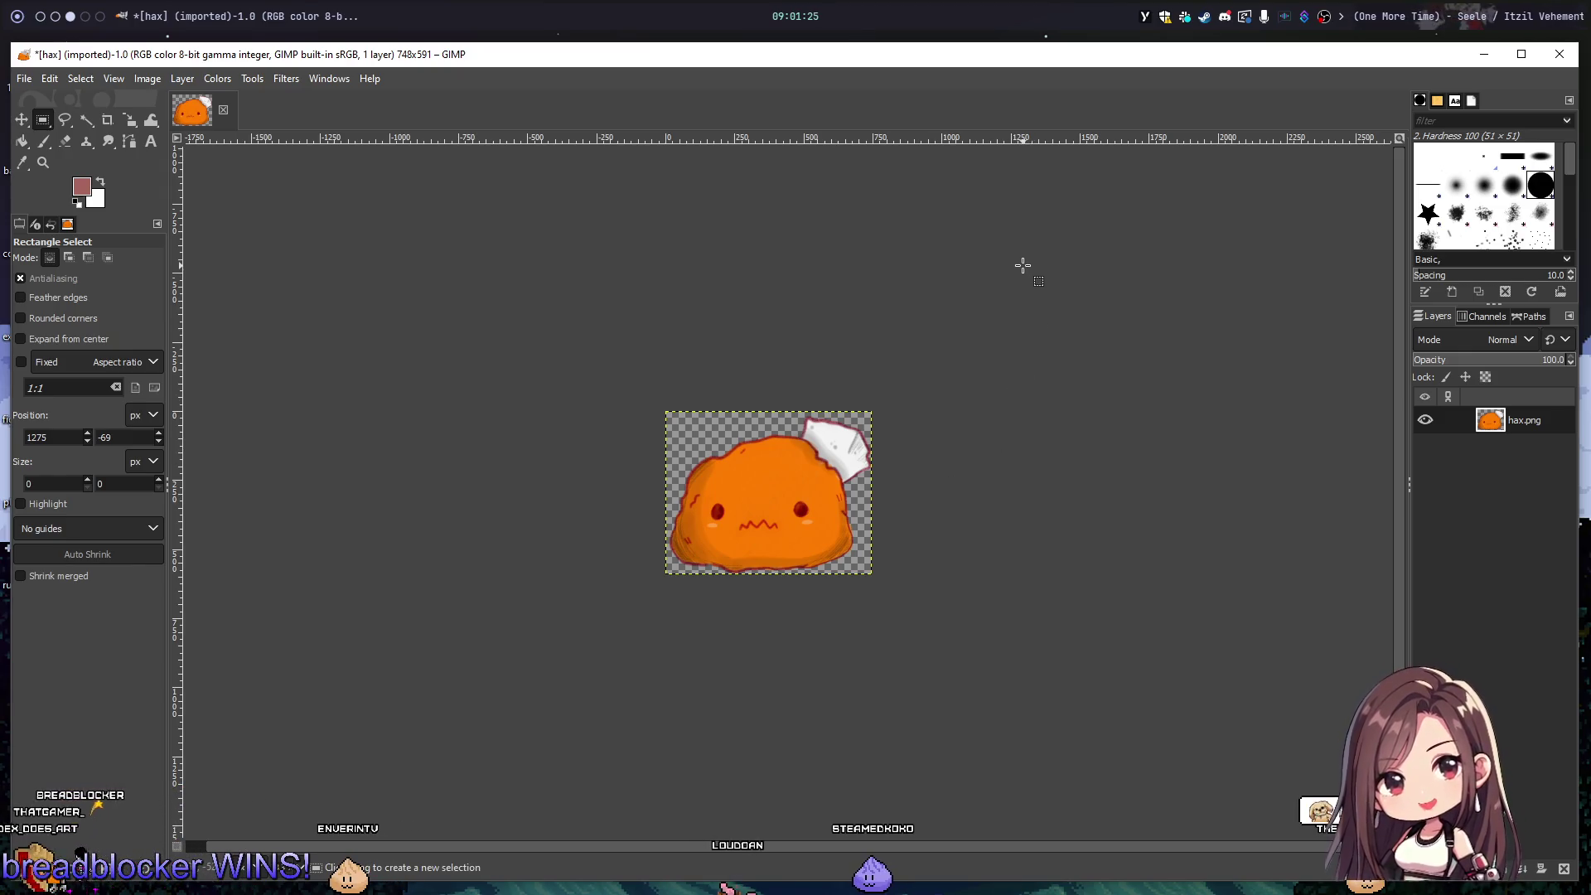
key("ctrl+s")
key("Escape")
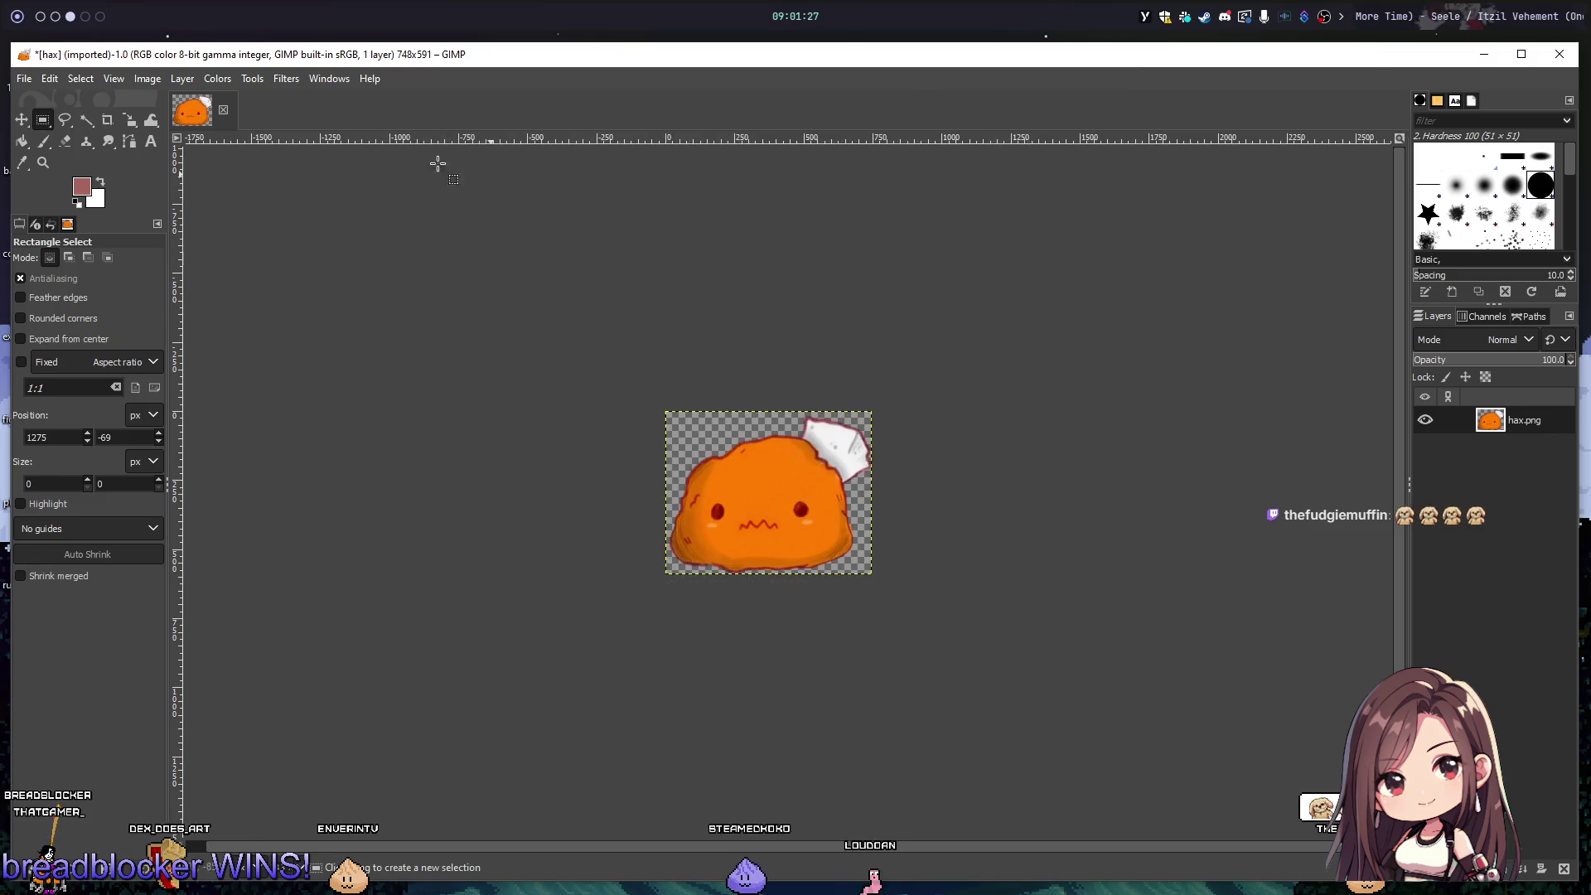
left_click(24, 78)
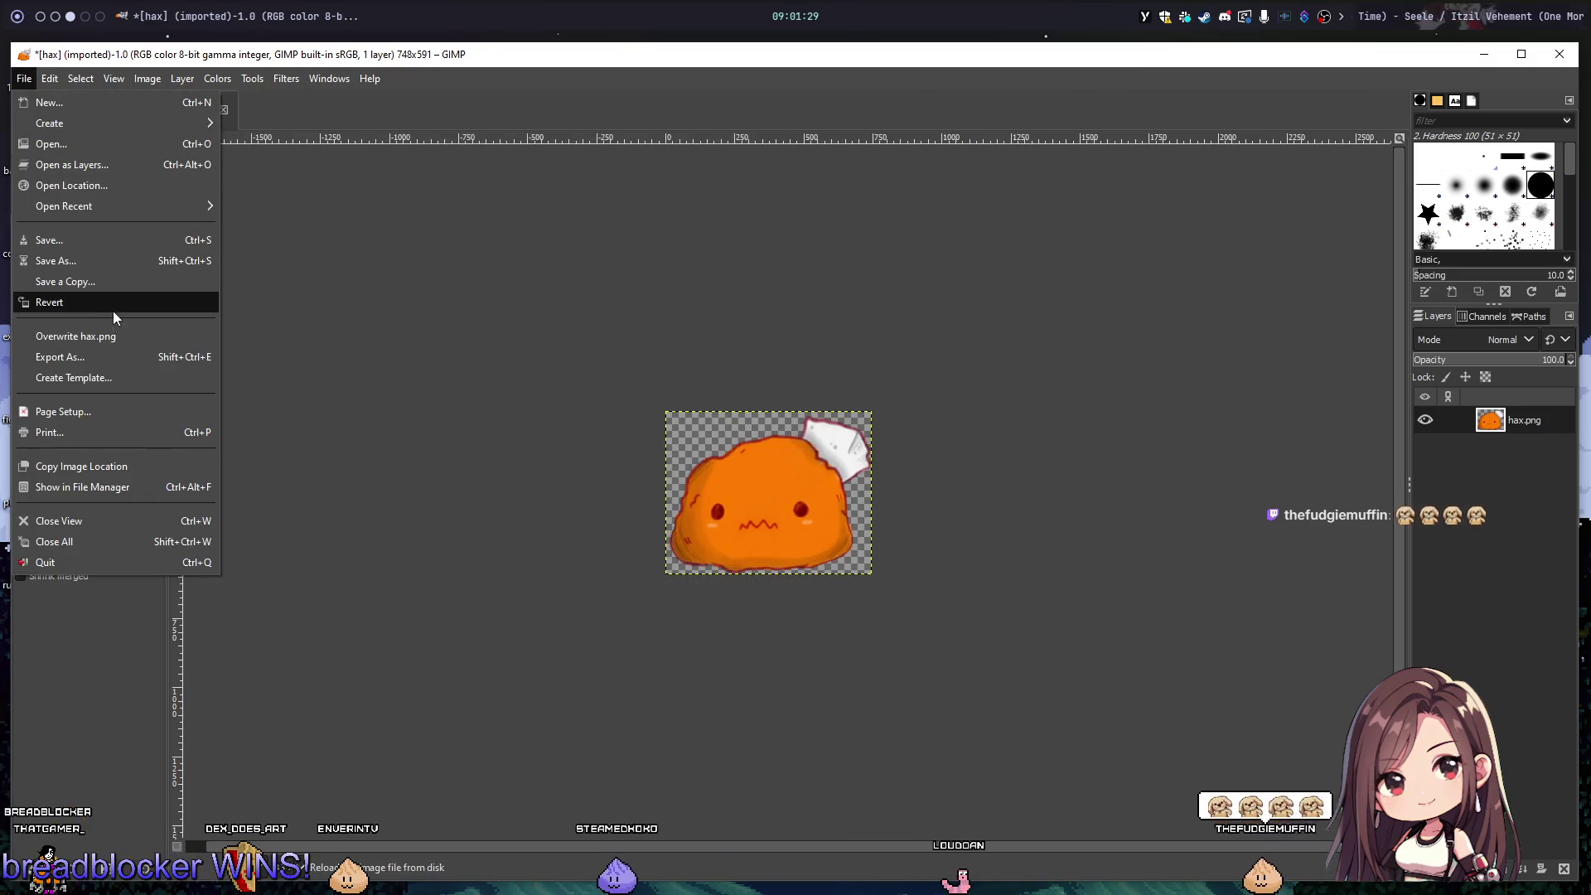
Step: Export the 748×591 crop as PNG over hax.png on the Desktop, then minimize GIMP
left_click(139, 358)
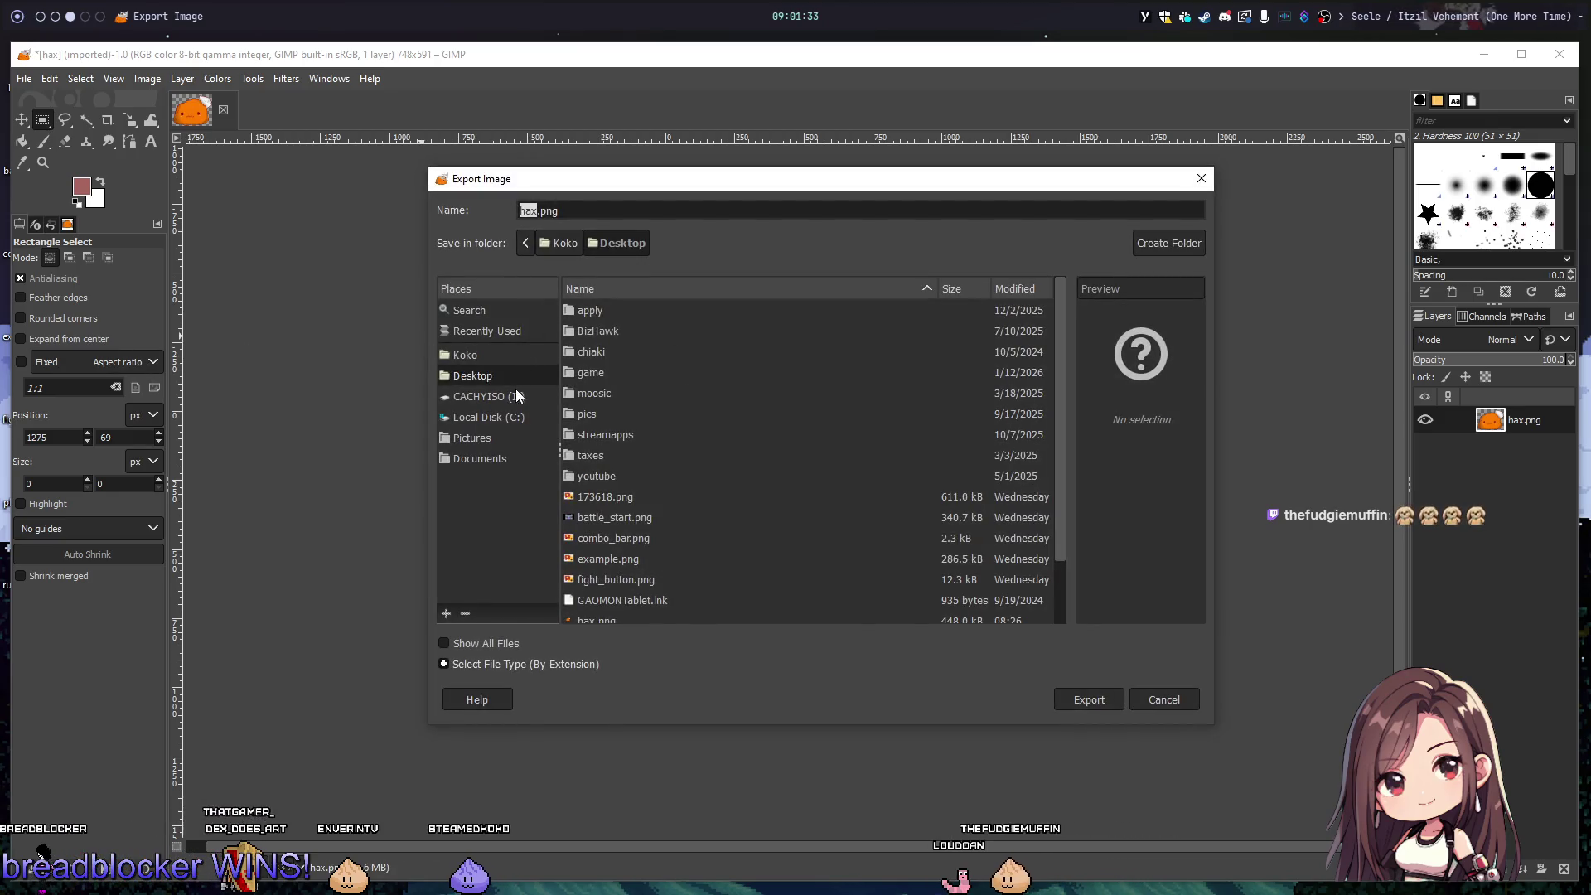
scroll(754, 450, "down", 3)
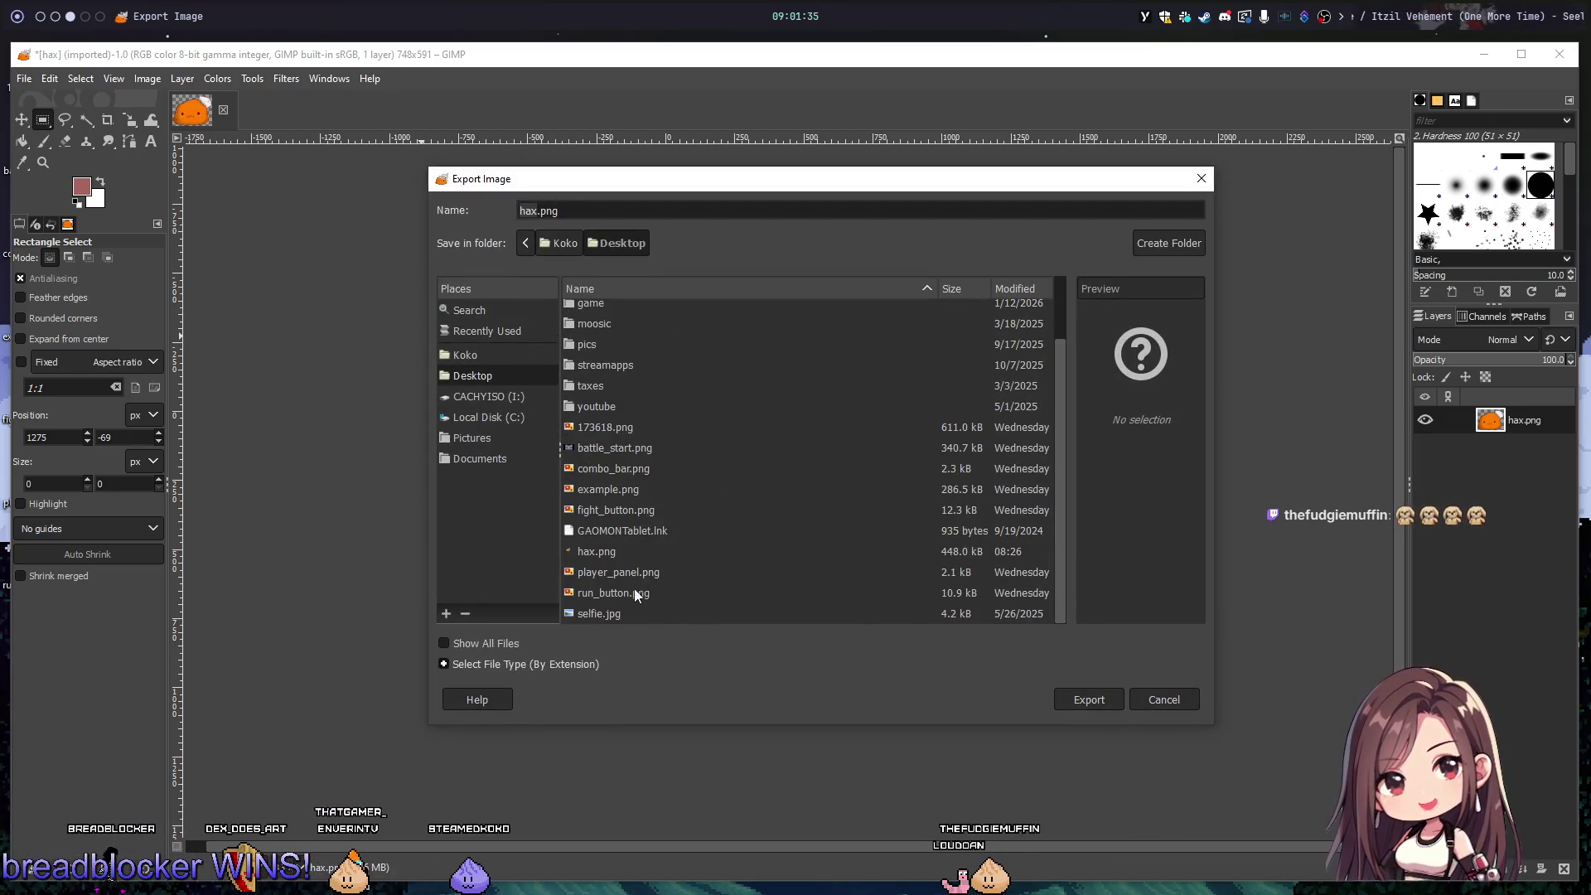
double_click(617, 551)
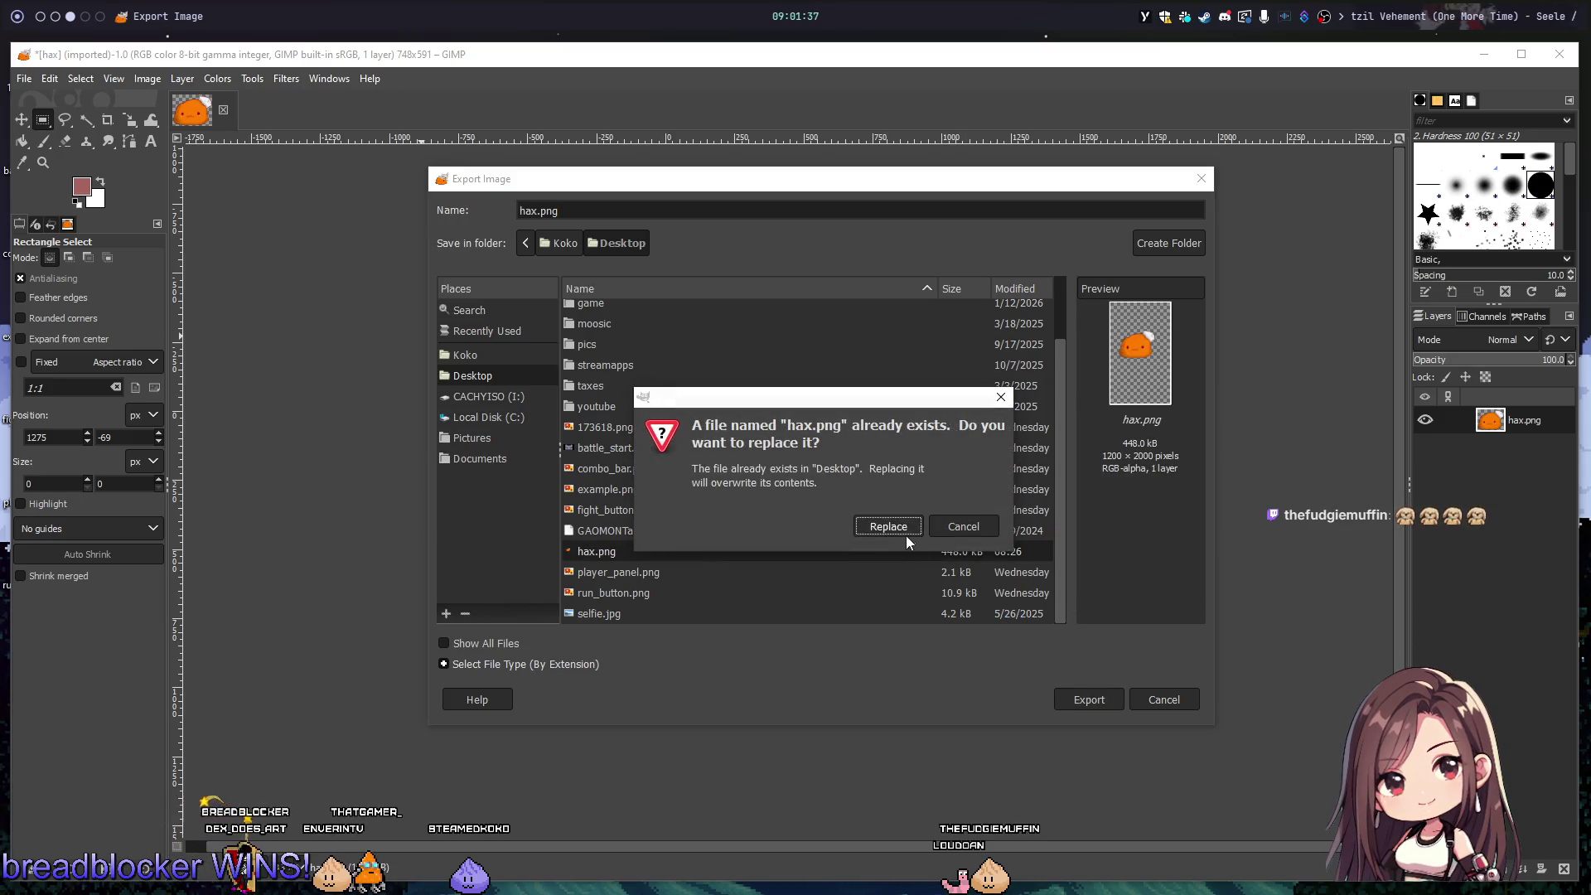
left_click(905, 534)
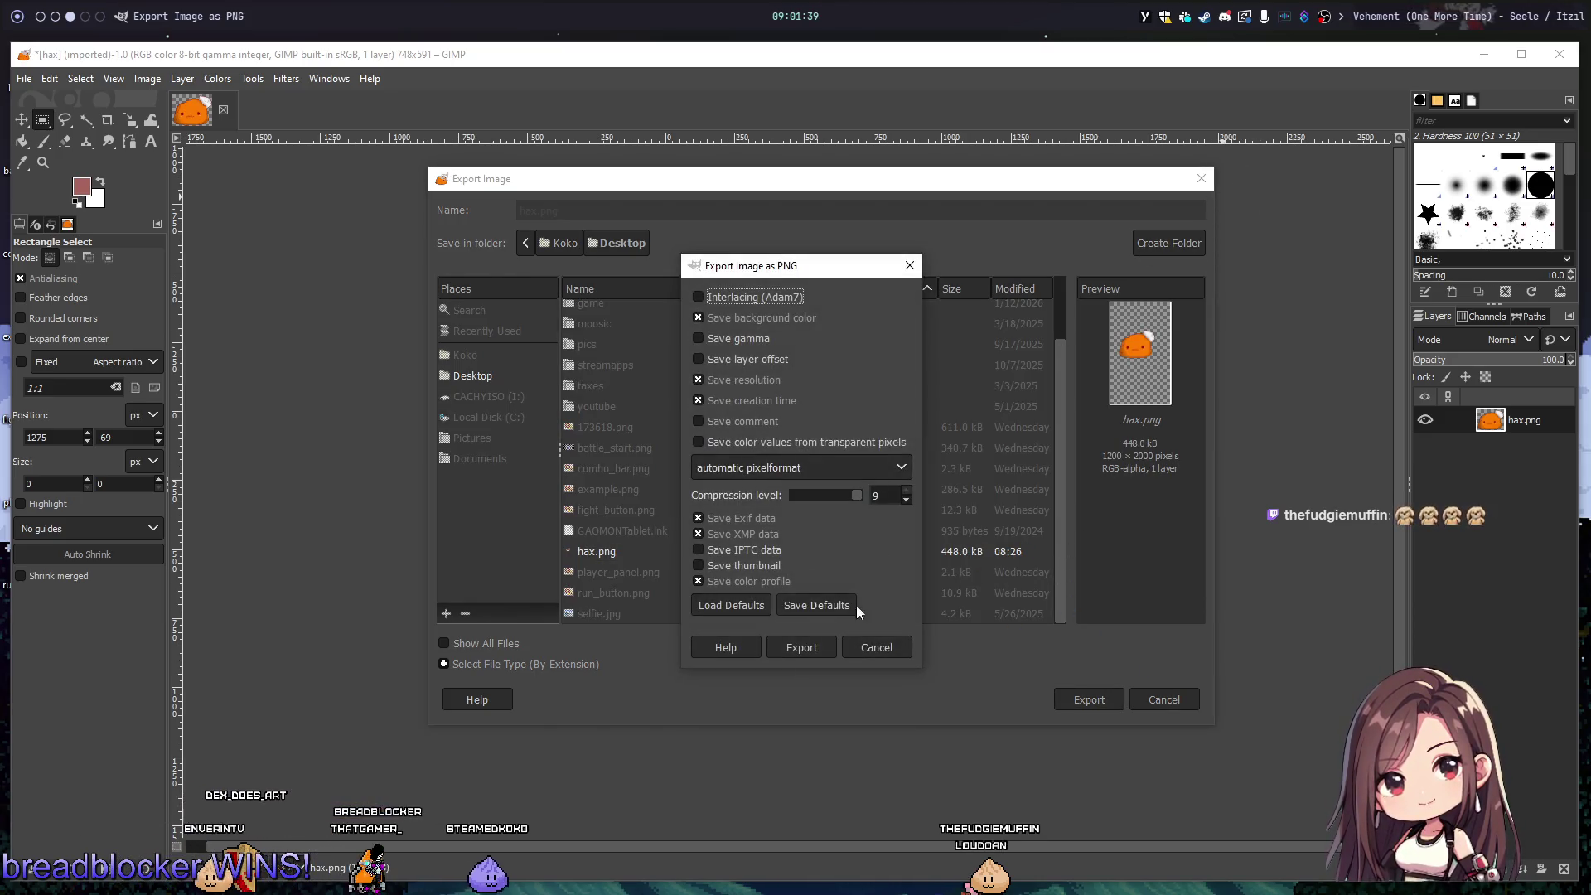
left_click(802, 647)
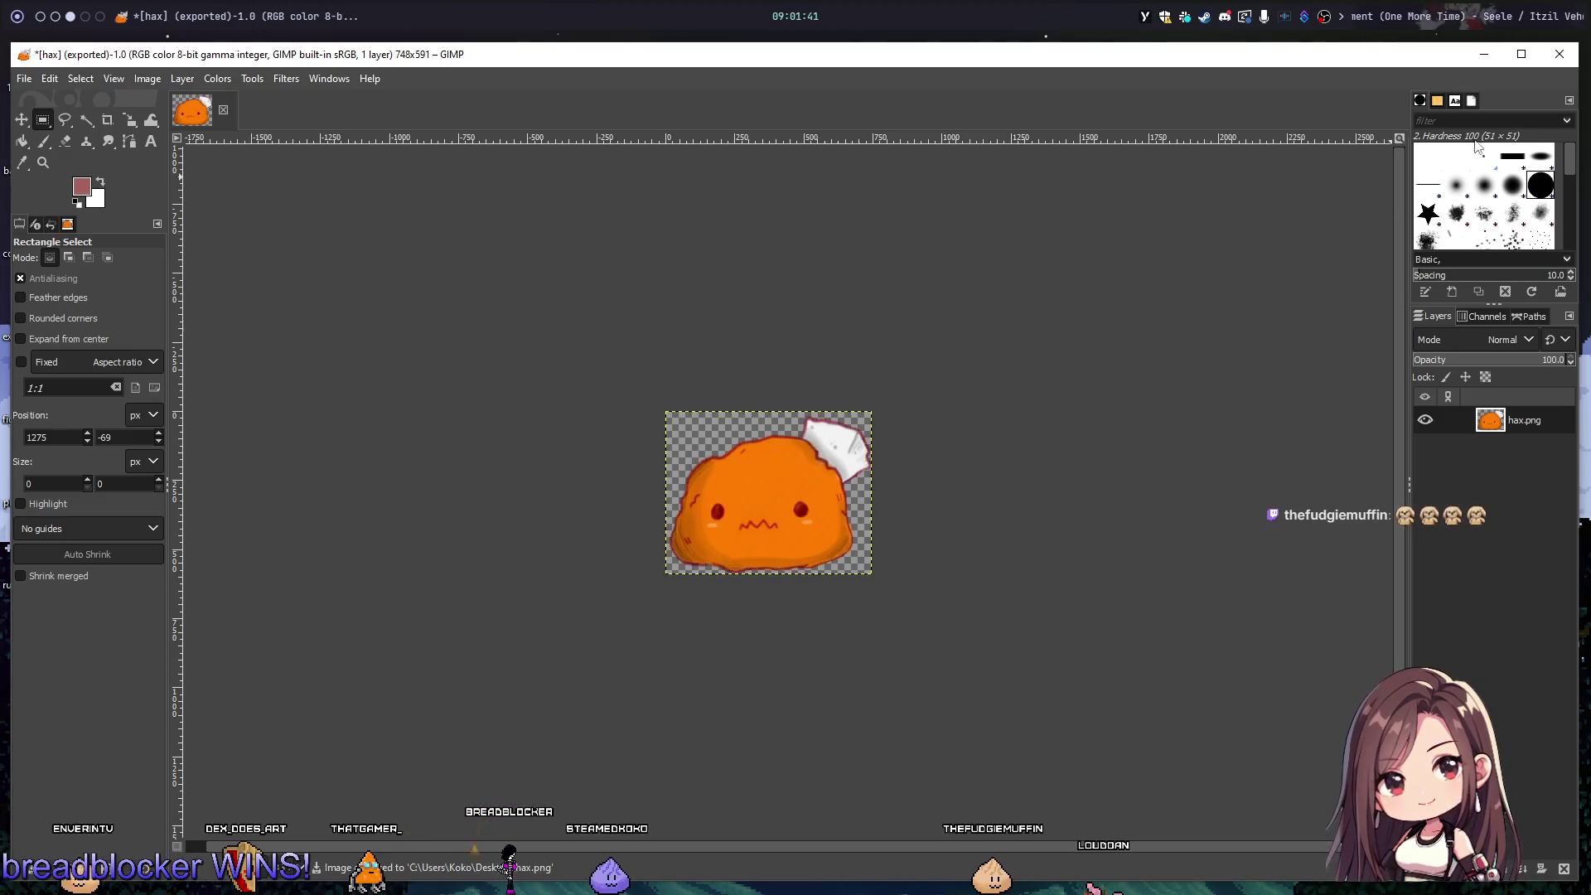
left_click(1467, 15)
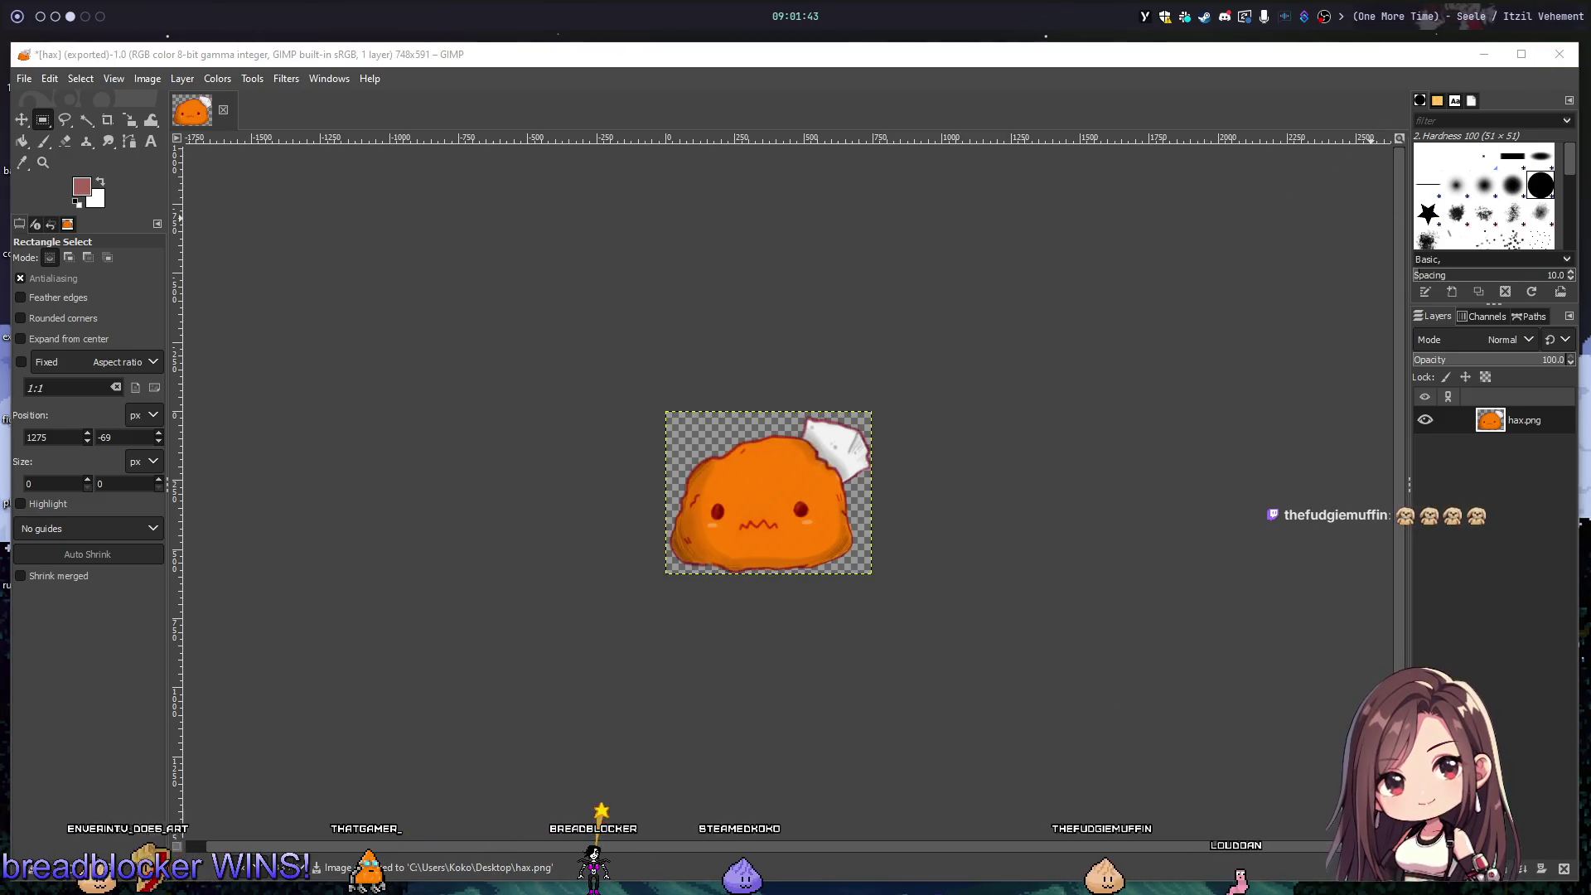
key("super+d")
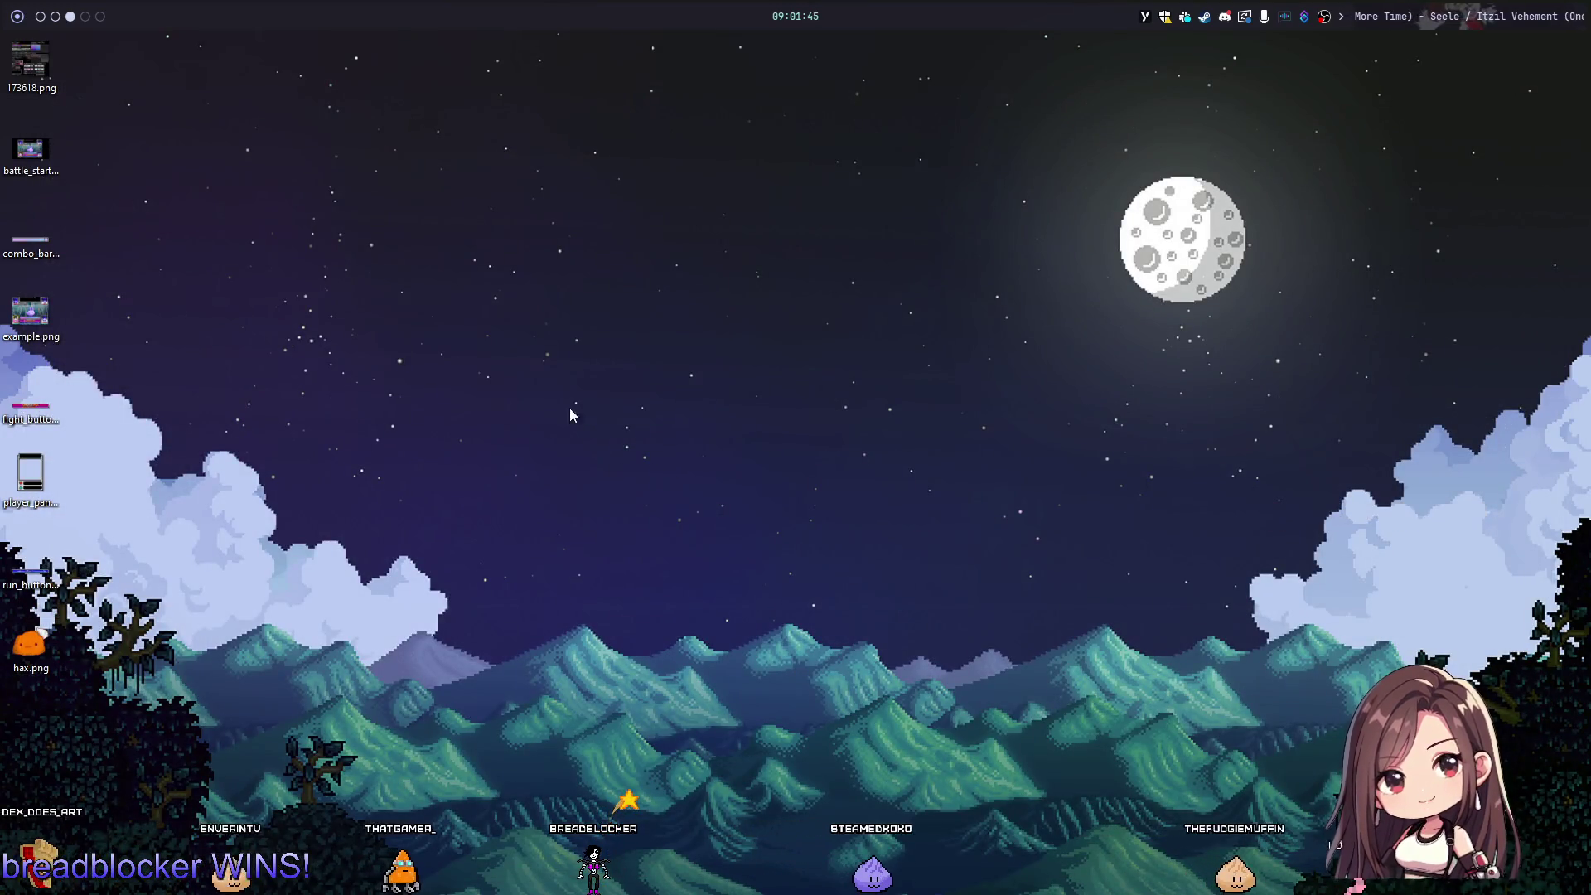
Step: Bring the Godot editor back full screen and zoom the battle view to the enemy sprite, ending at 133%
key("super+2")
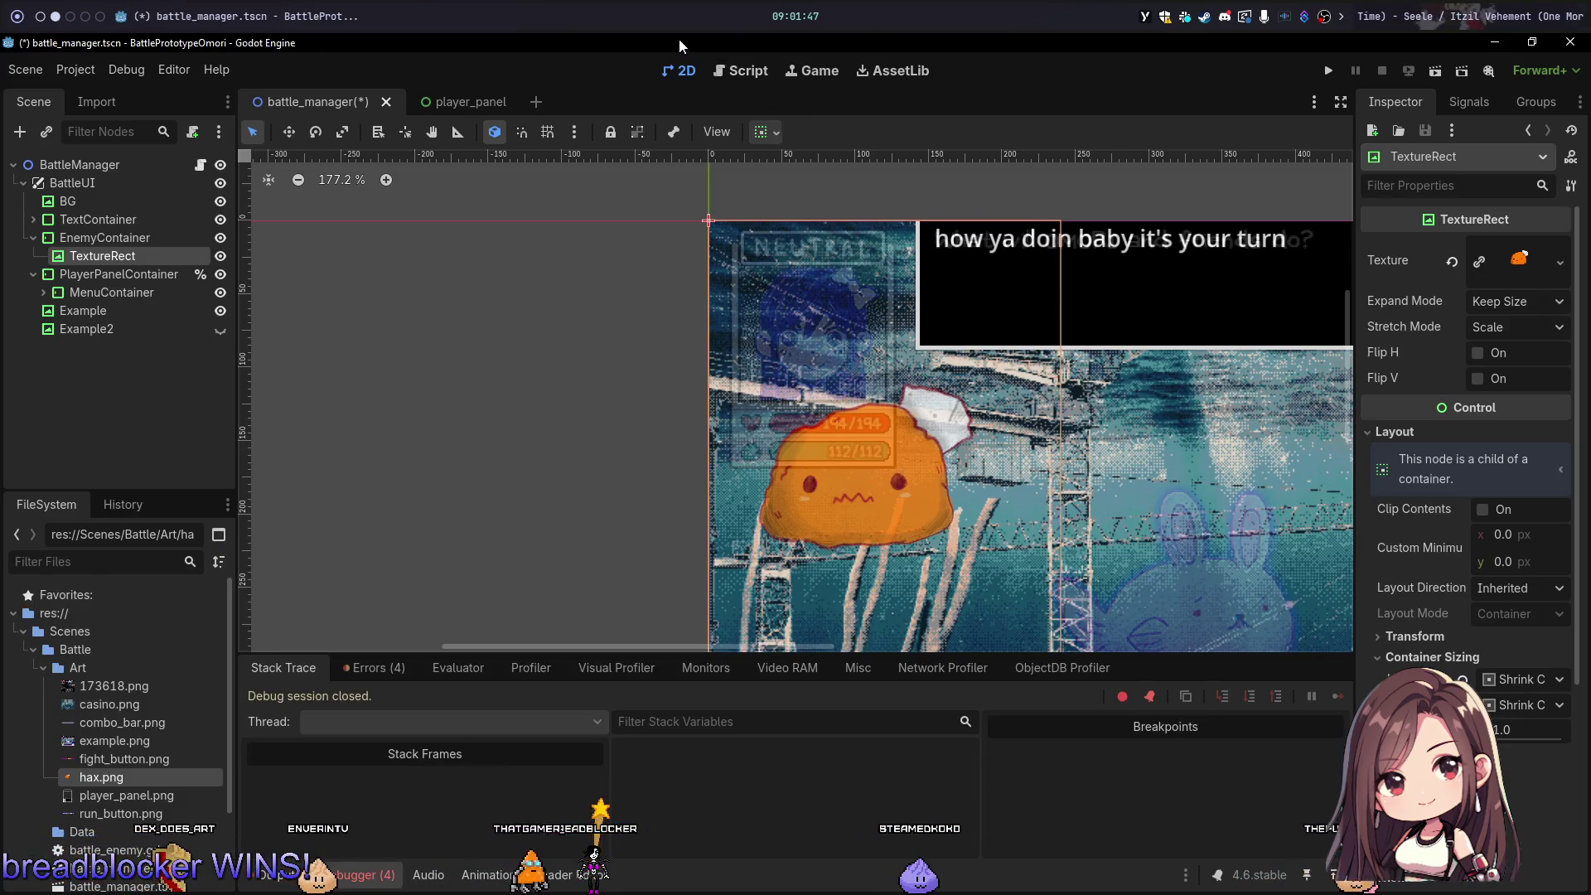
double_click(679, 41)
scroll(534, 572, "down", 3)
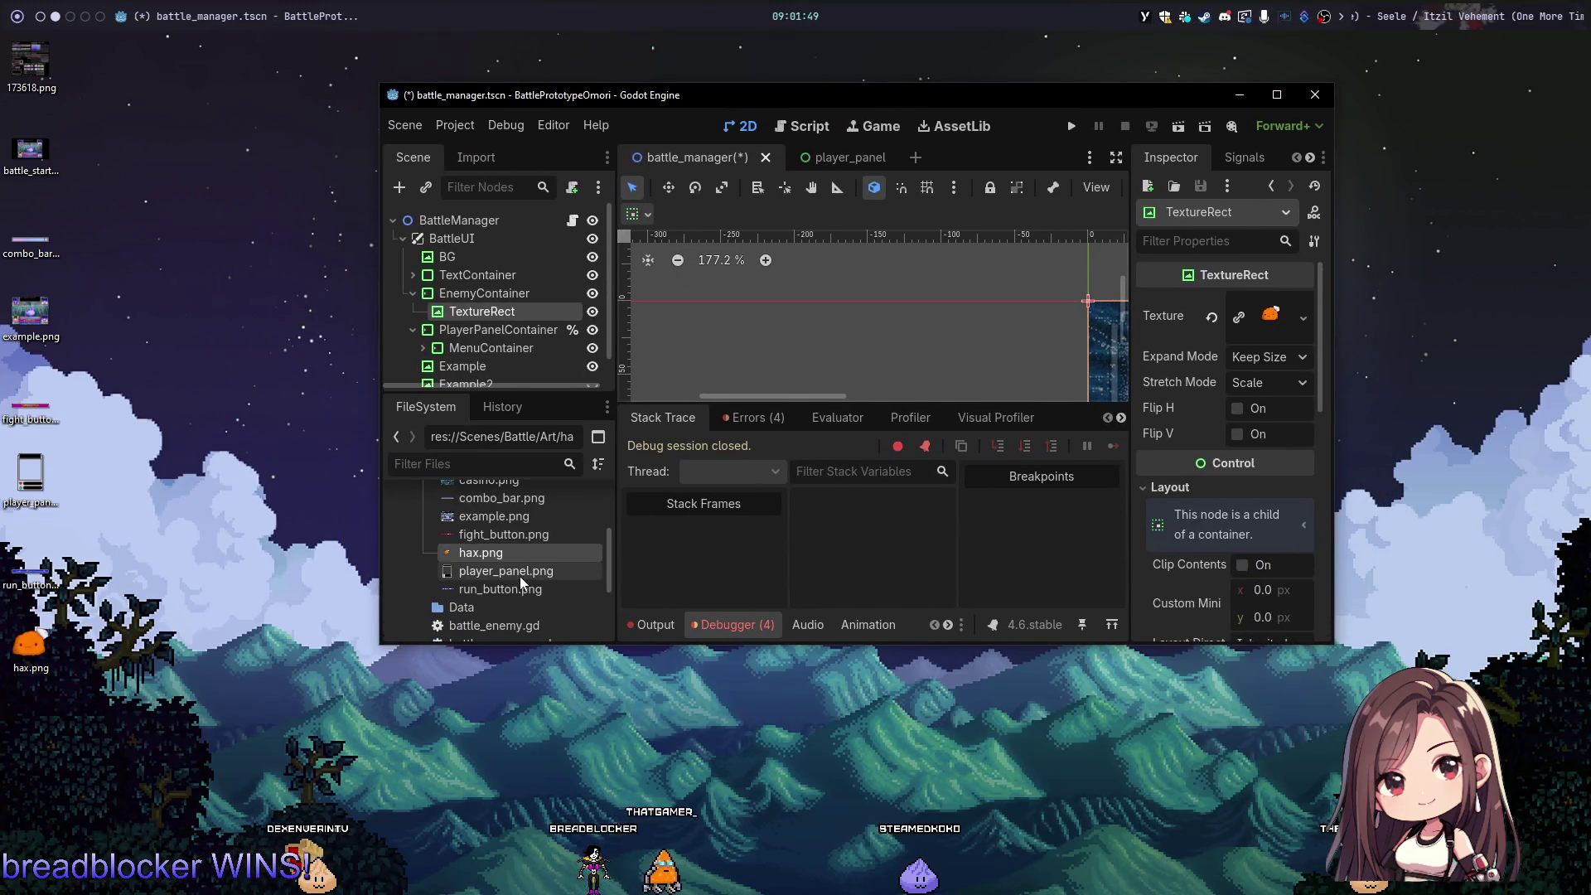
left_click_drag(31, 645, 537, 531)
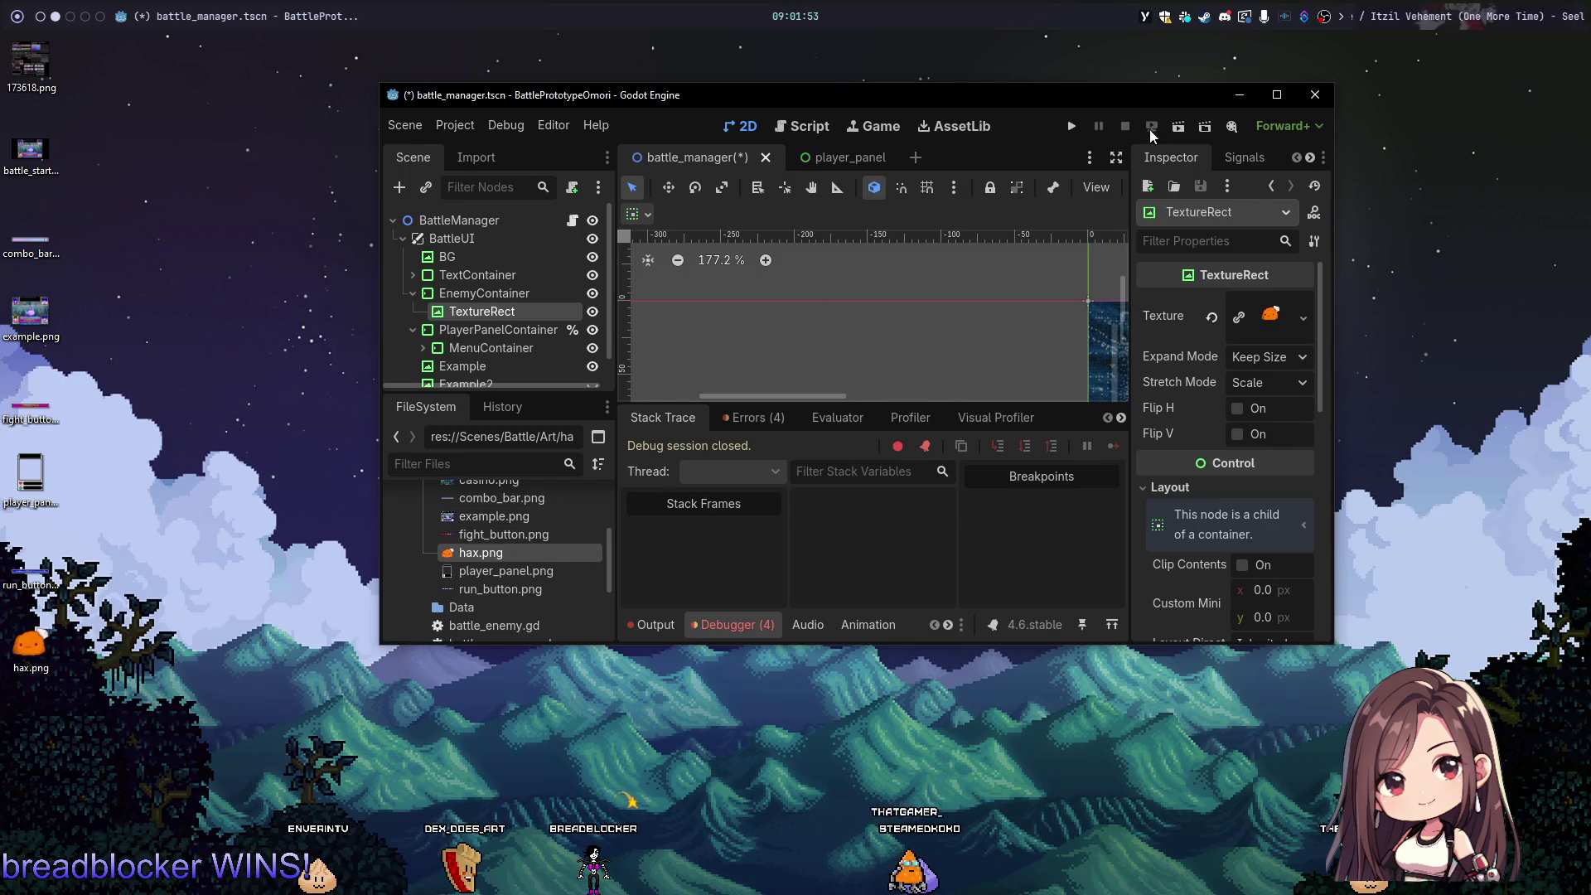
left_click(1277, 93)
scroll(766, 284, "down", 4)
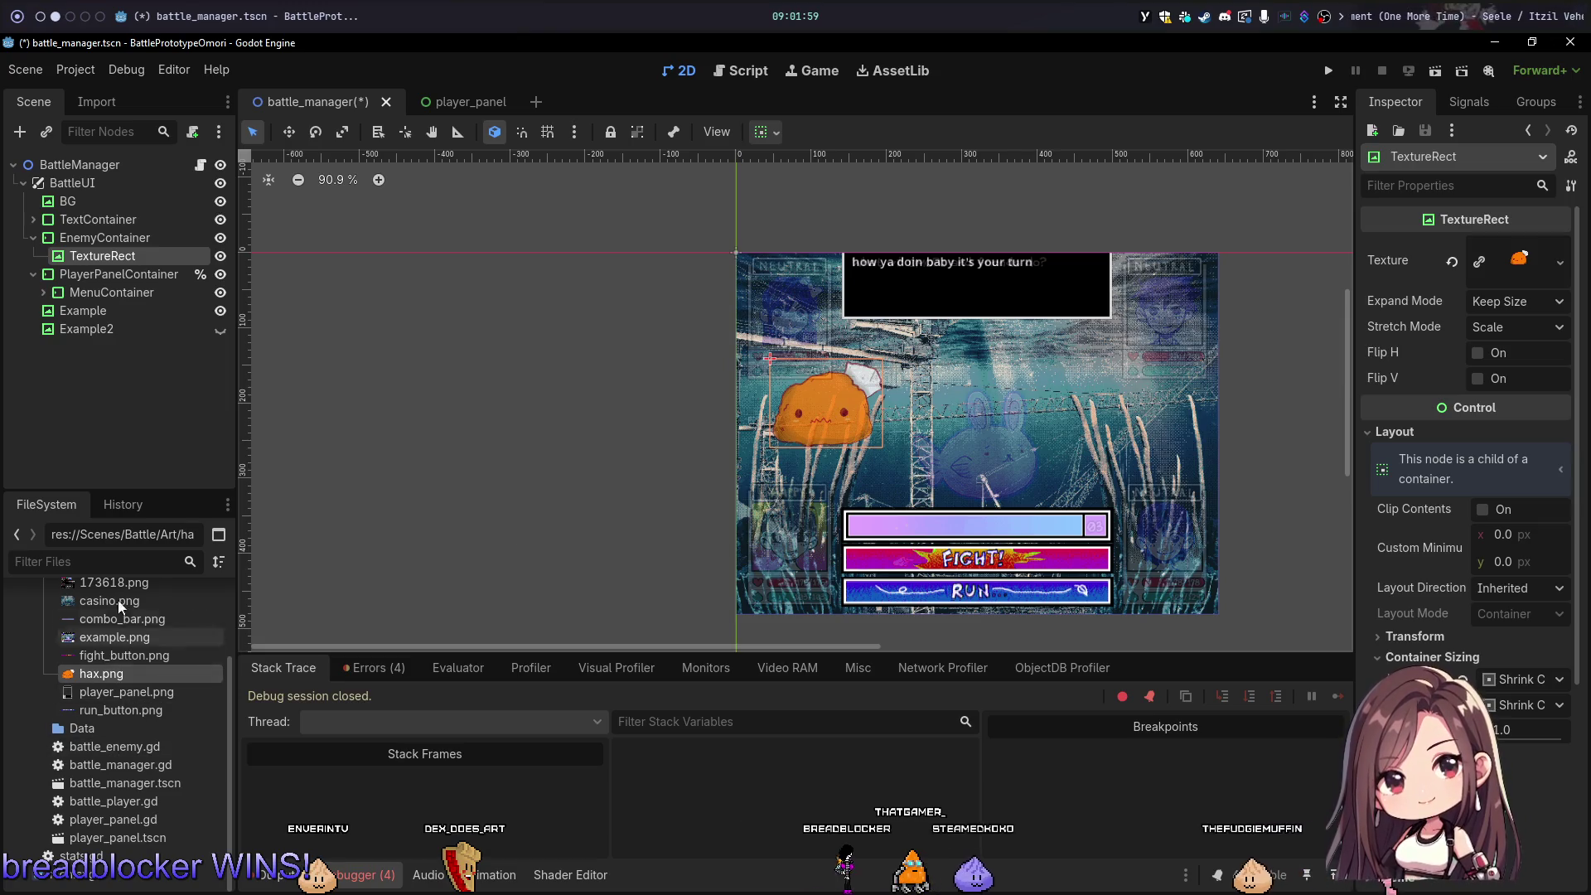
scroll(876, 372, "up", 4)
scroll(876, 372, "up", 1)
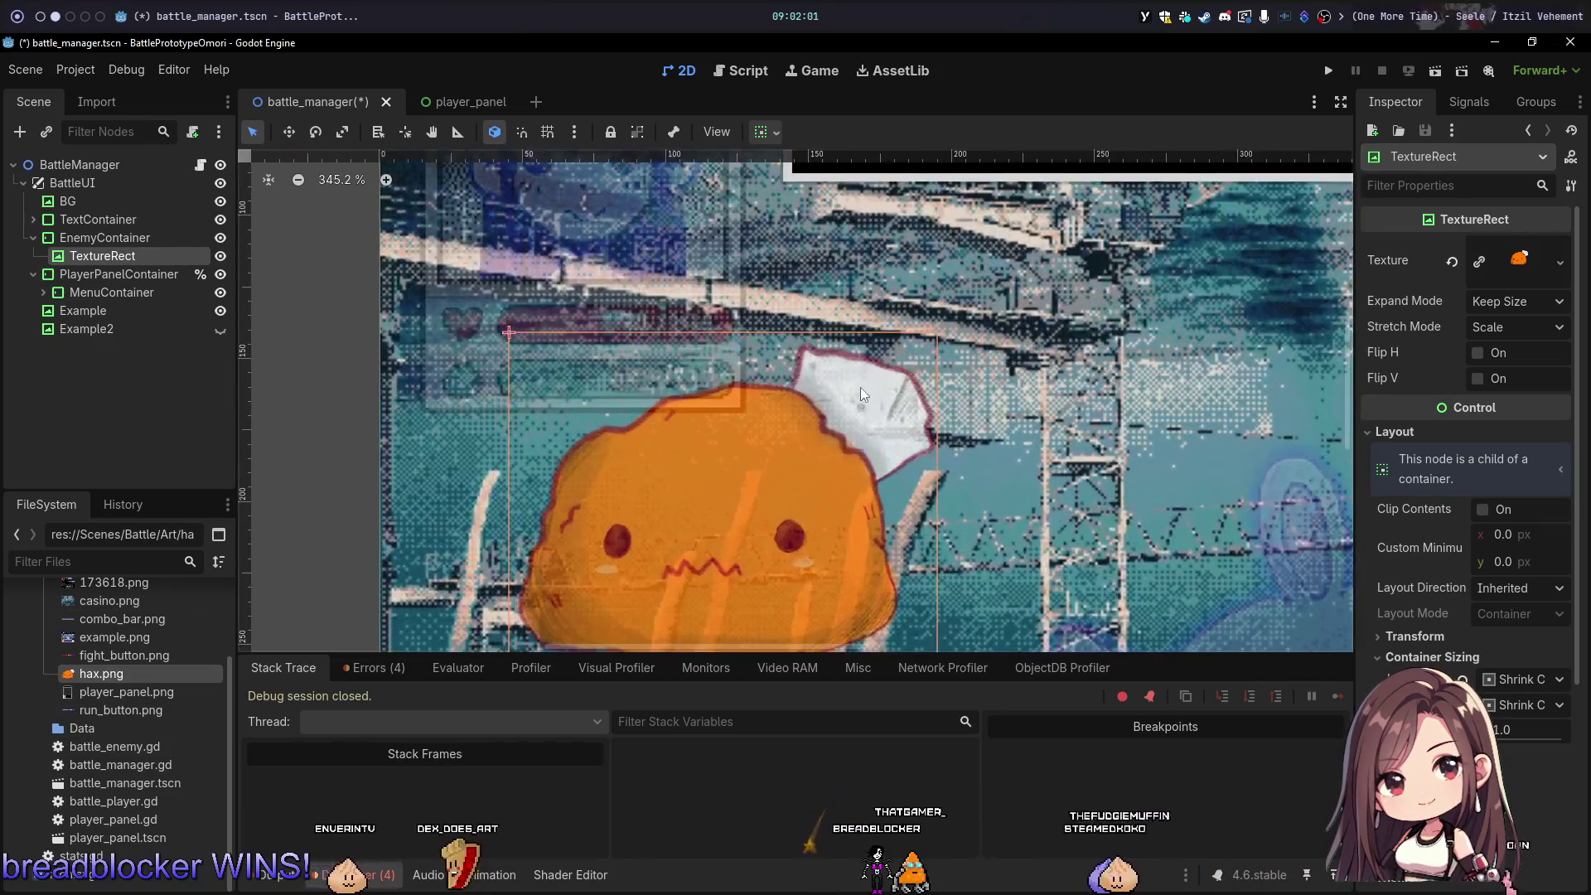
scroll(932, 395, "down", 2)
scroll(933, 395, "down", 1)
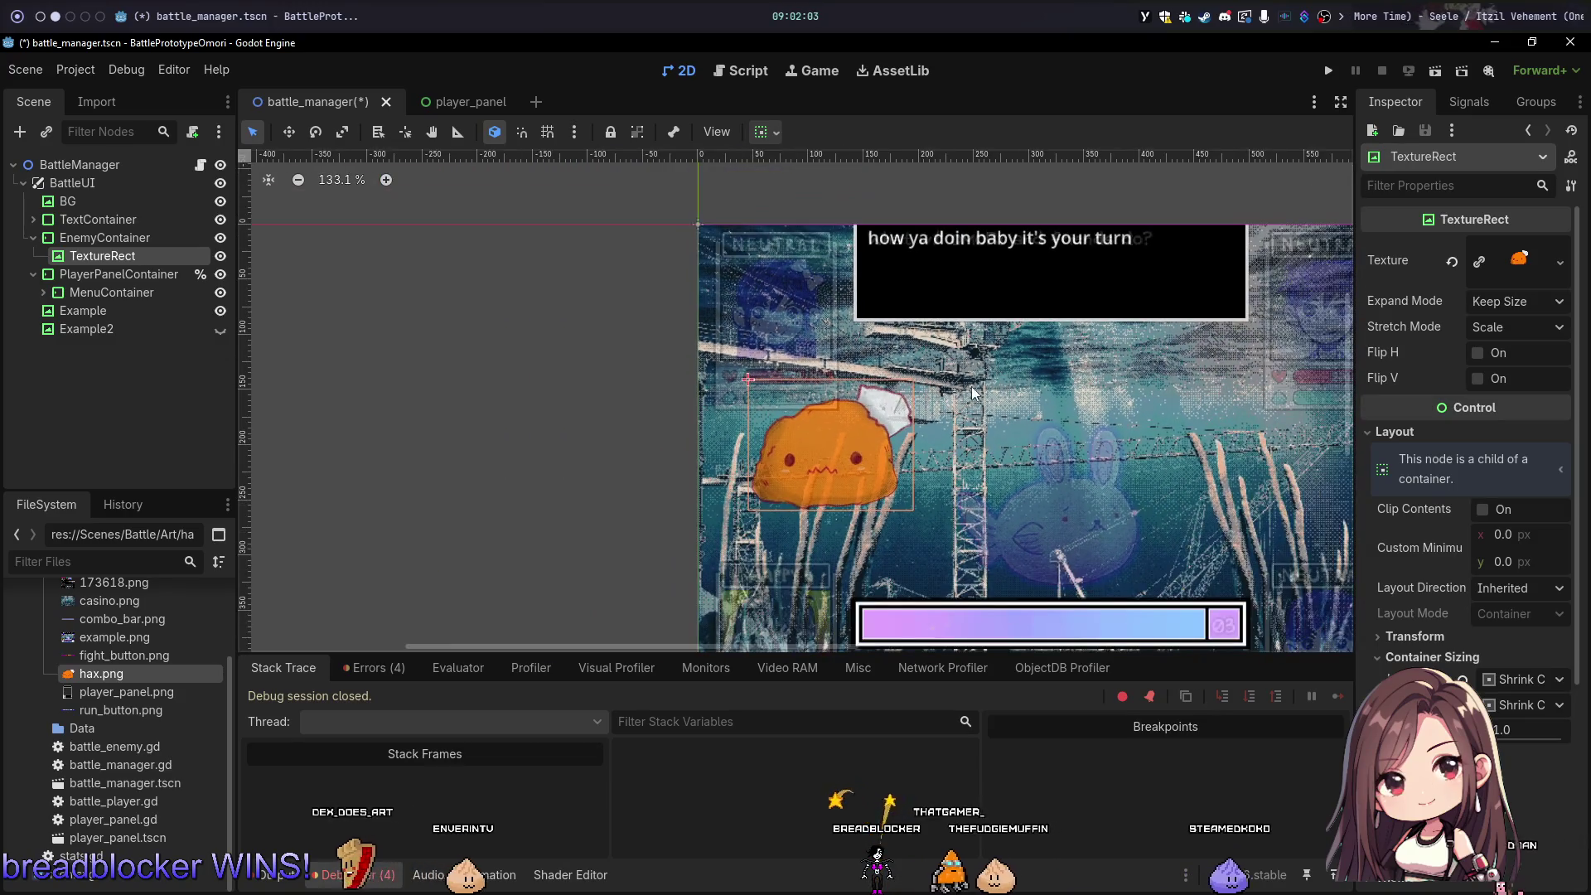
scroll(935, 315, "down", 1)
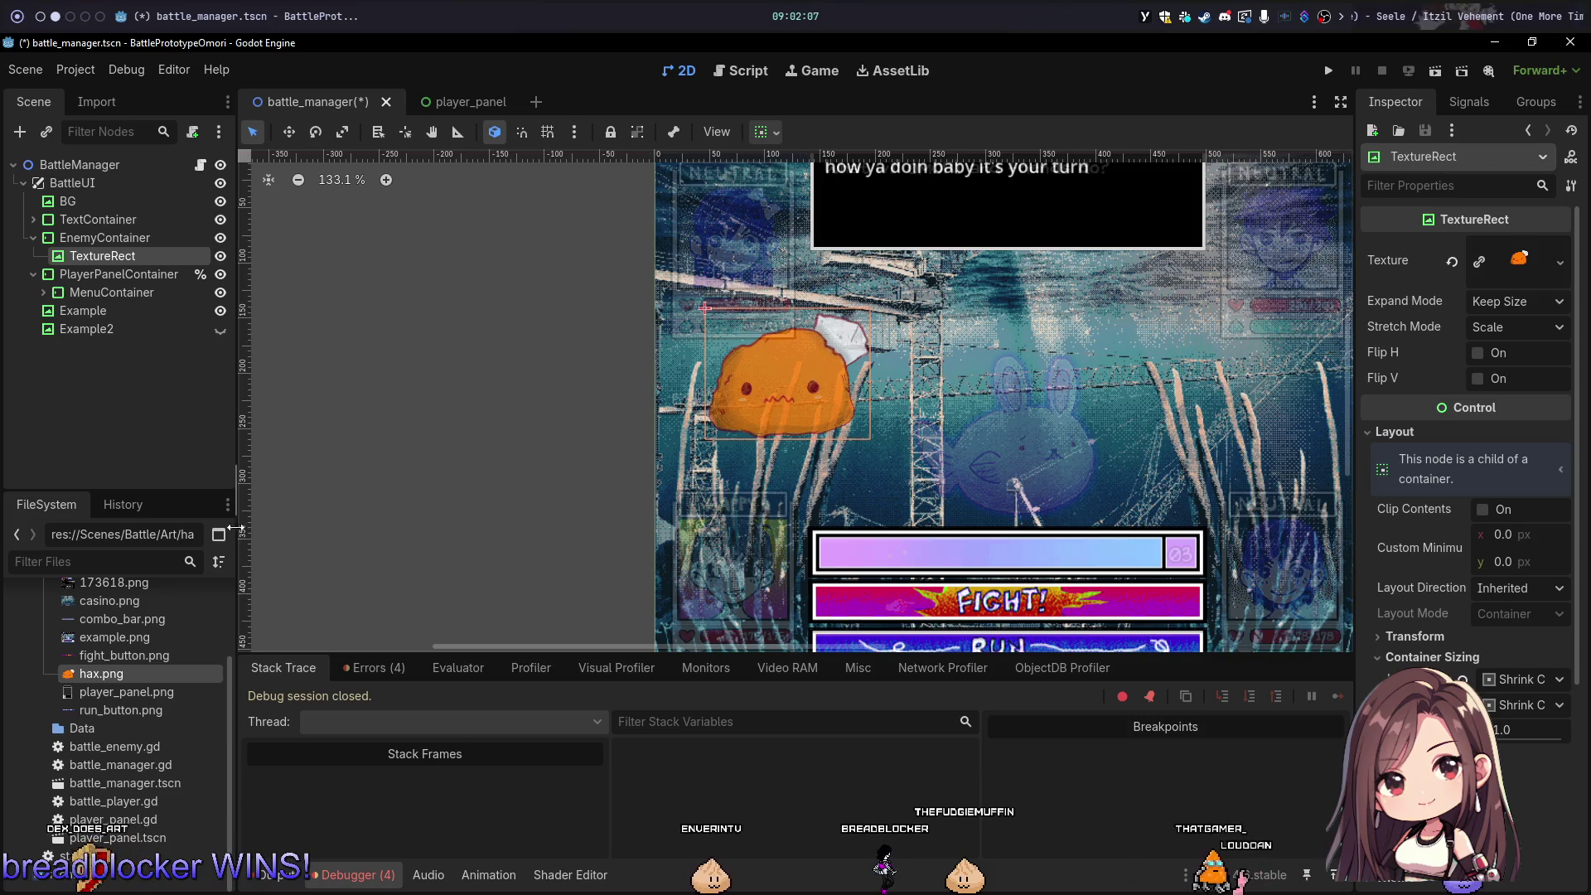
Step: Toggle the Example reference screenshot on and off to compare it with the orange sprite
left_click(221, 331)
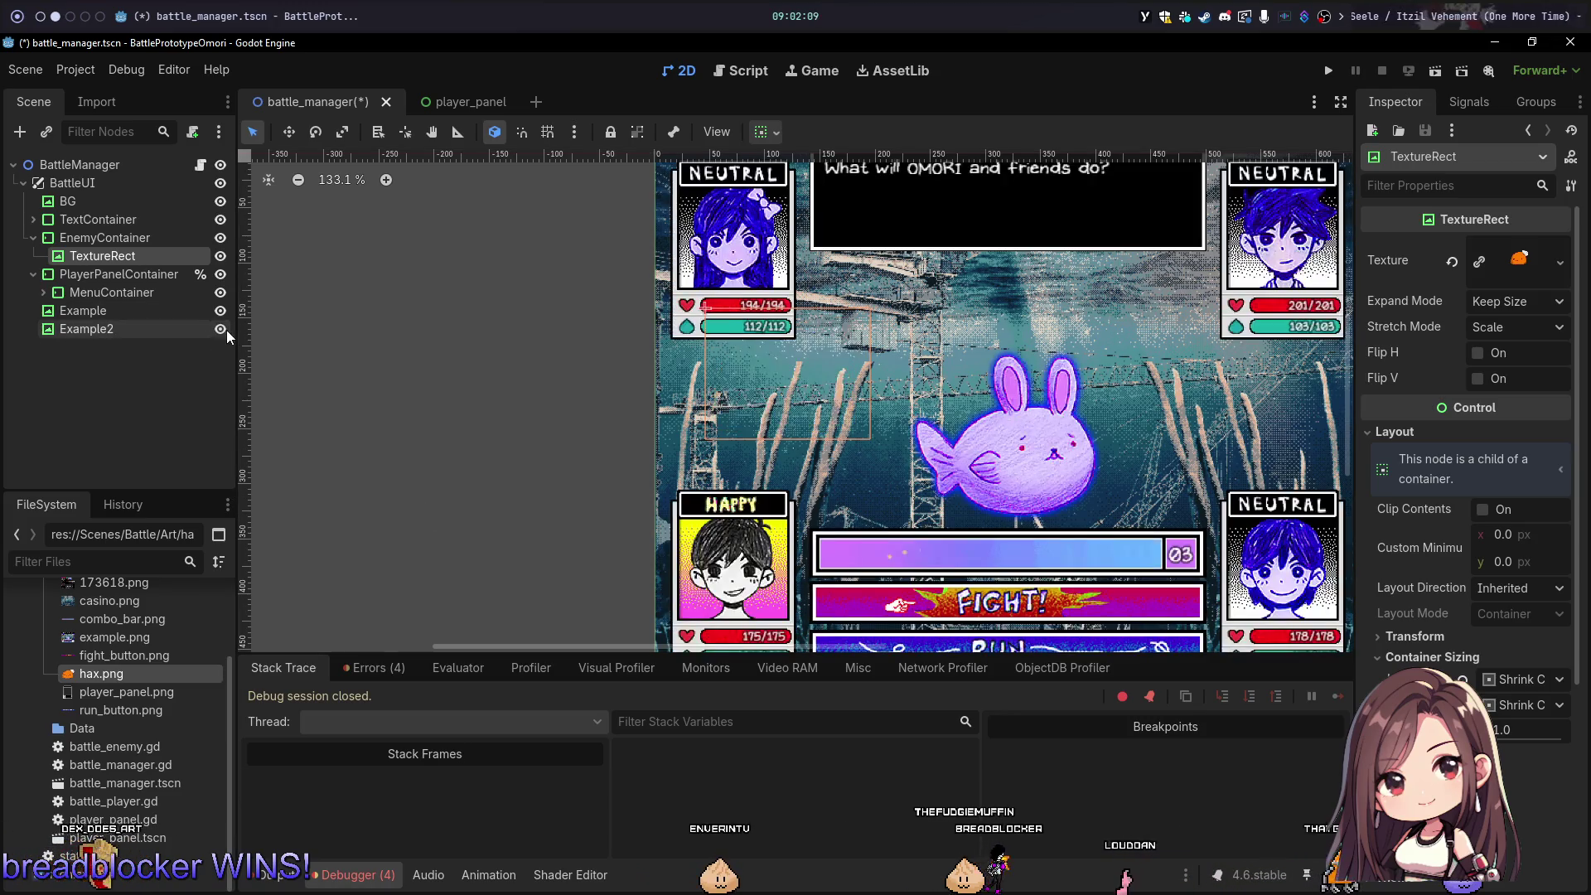
left_click(221, 331)
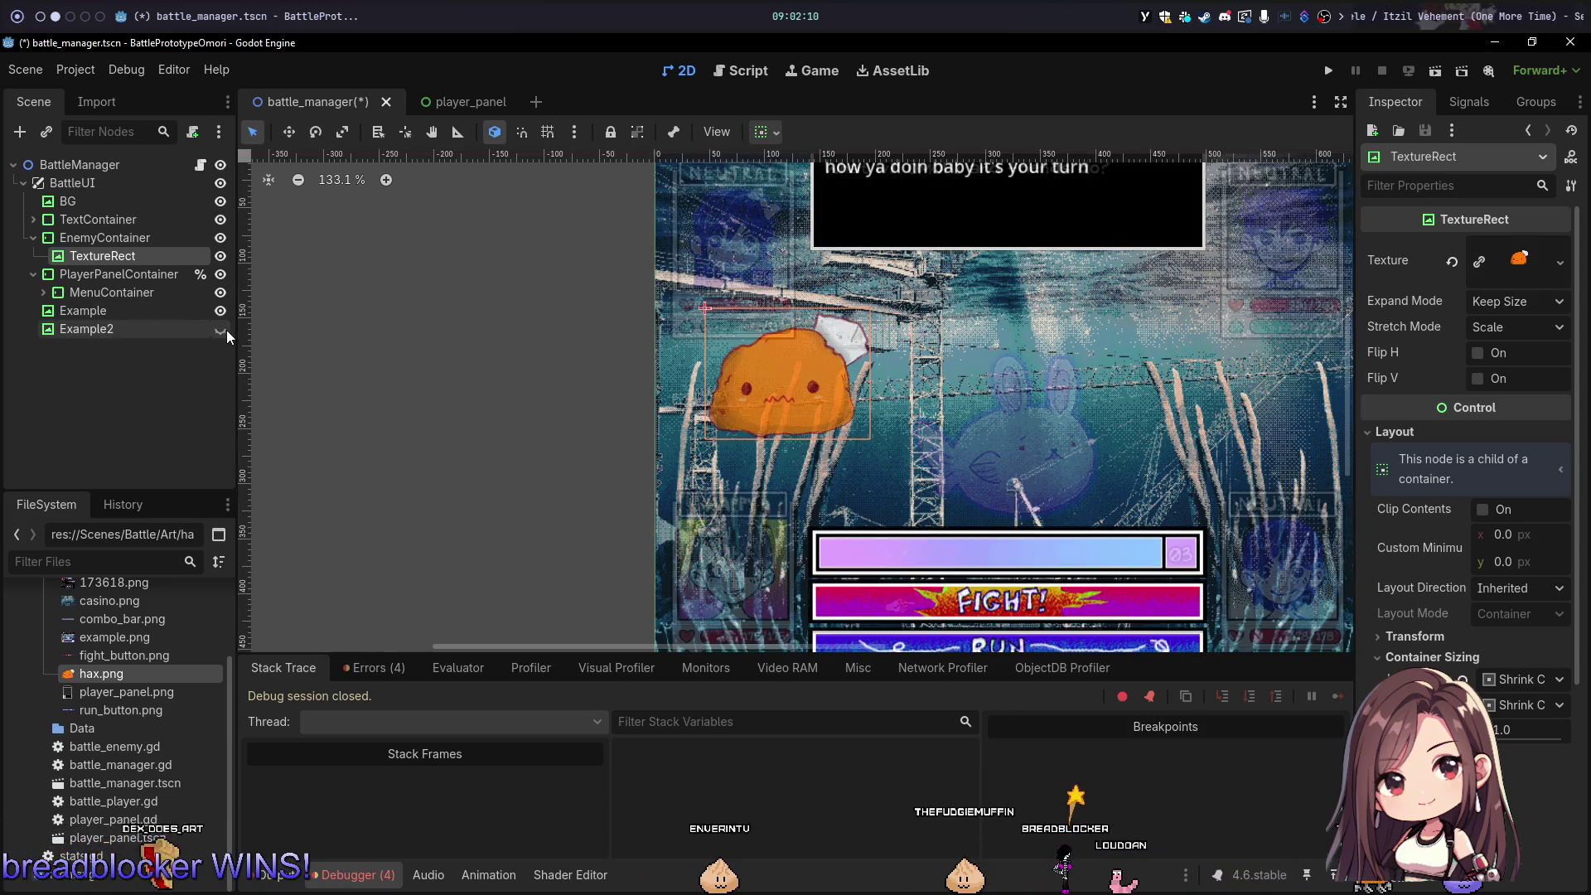
double_click(149, 259)
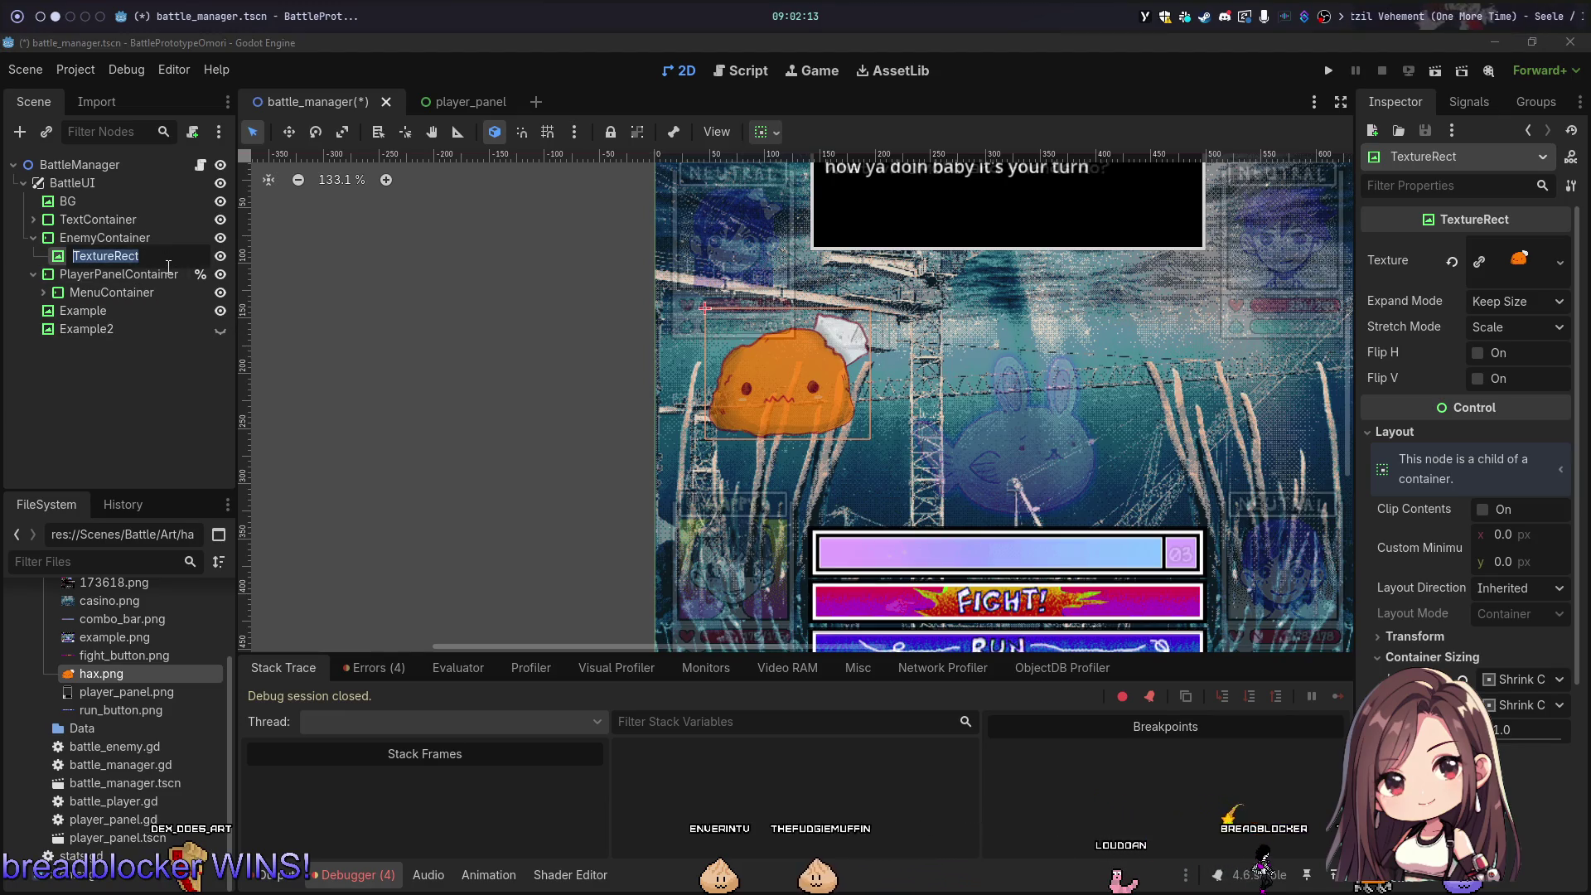
key("Escape")
left_click(221, 331)
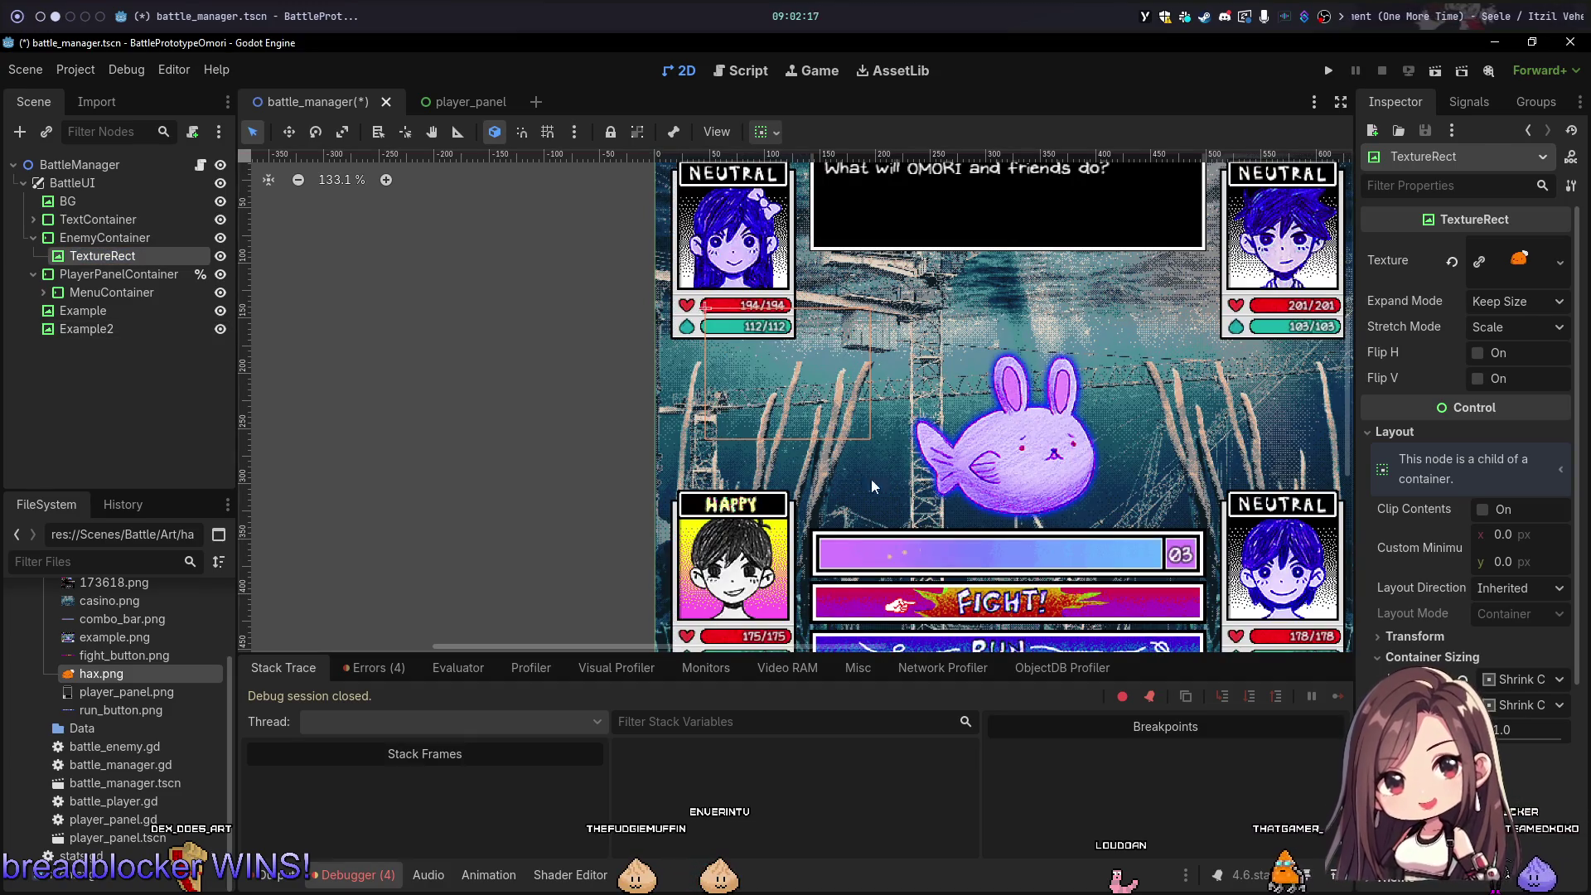
scroll(647, 419, "up", 6)
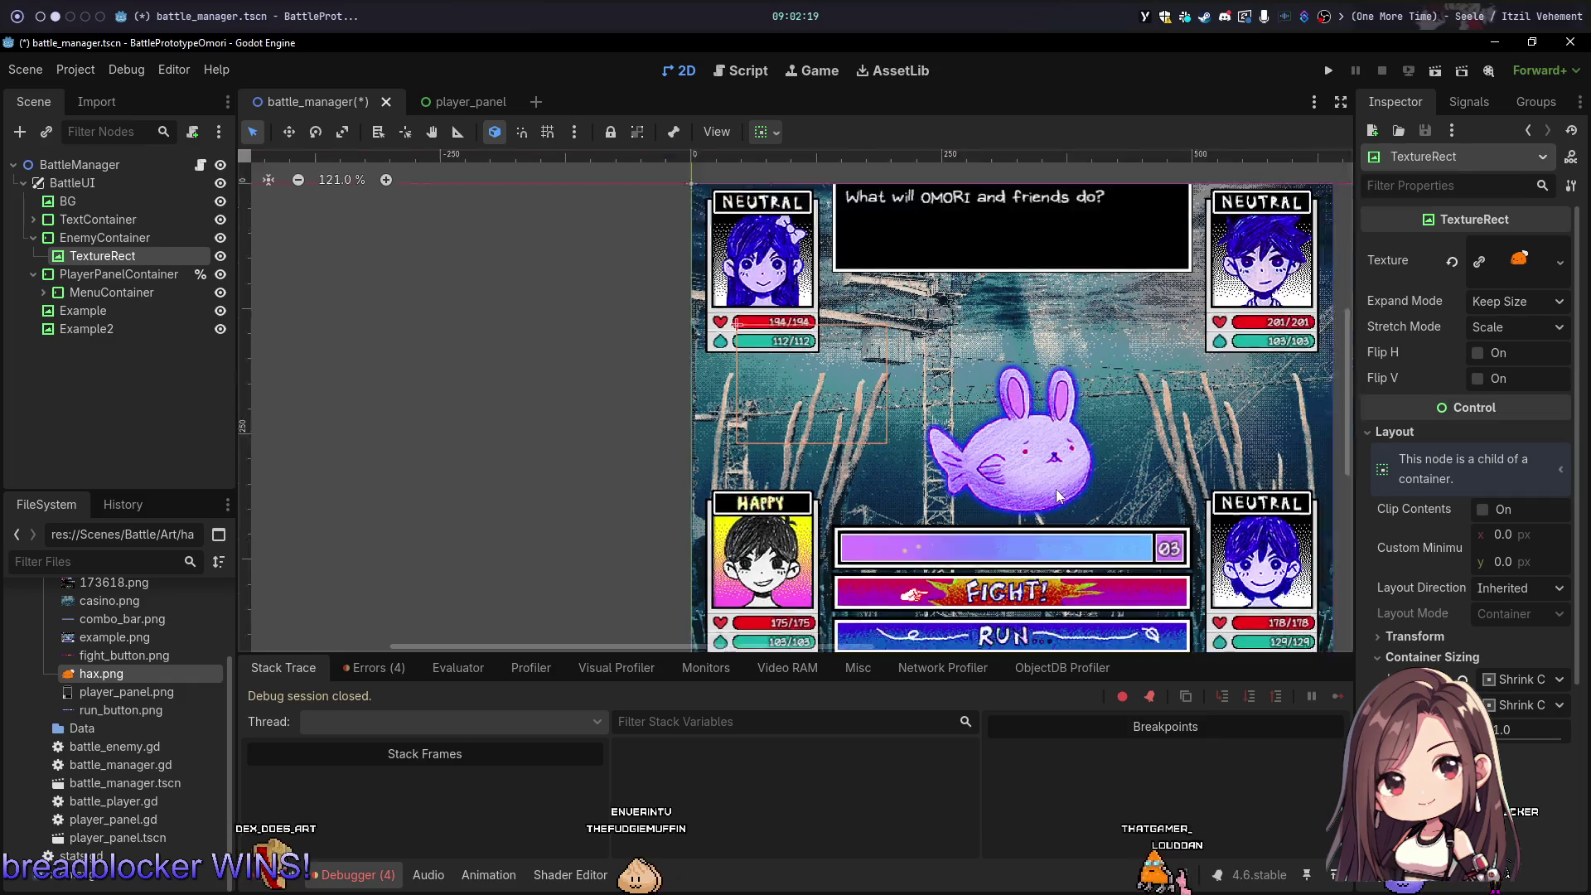
left_click(221, 329)
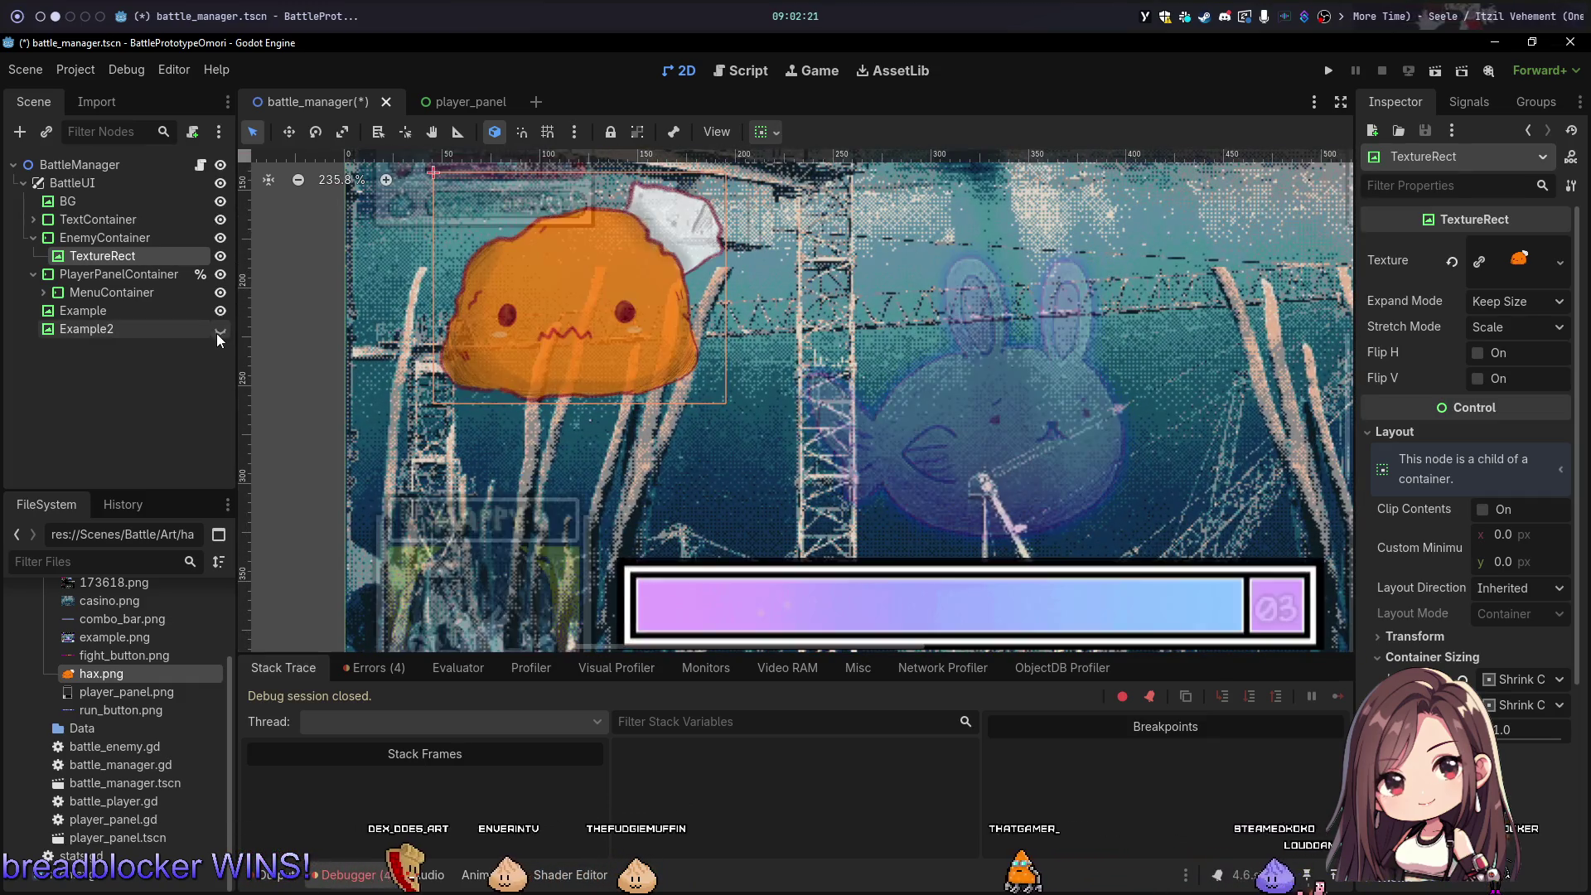
left_click(668, 299)
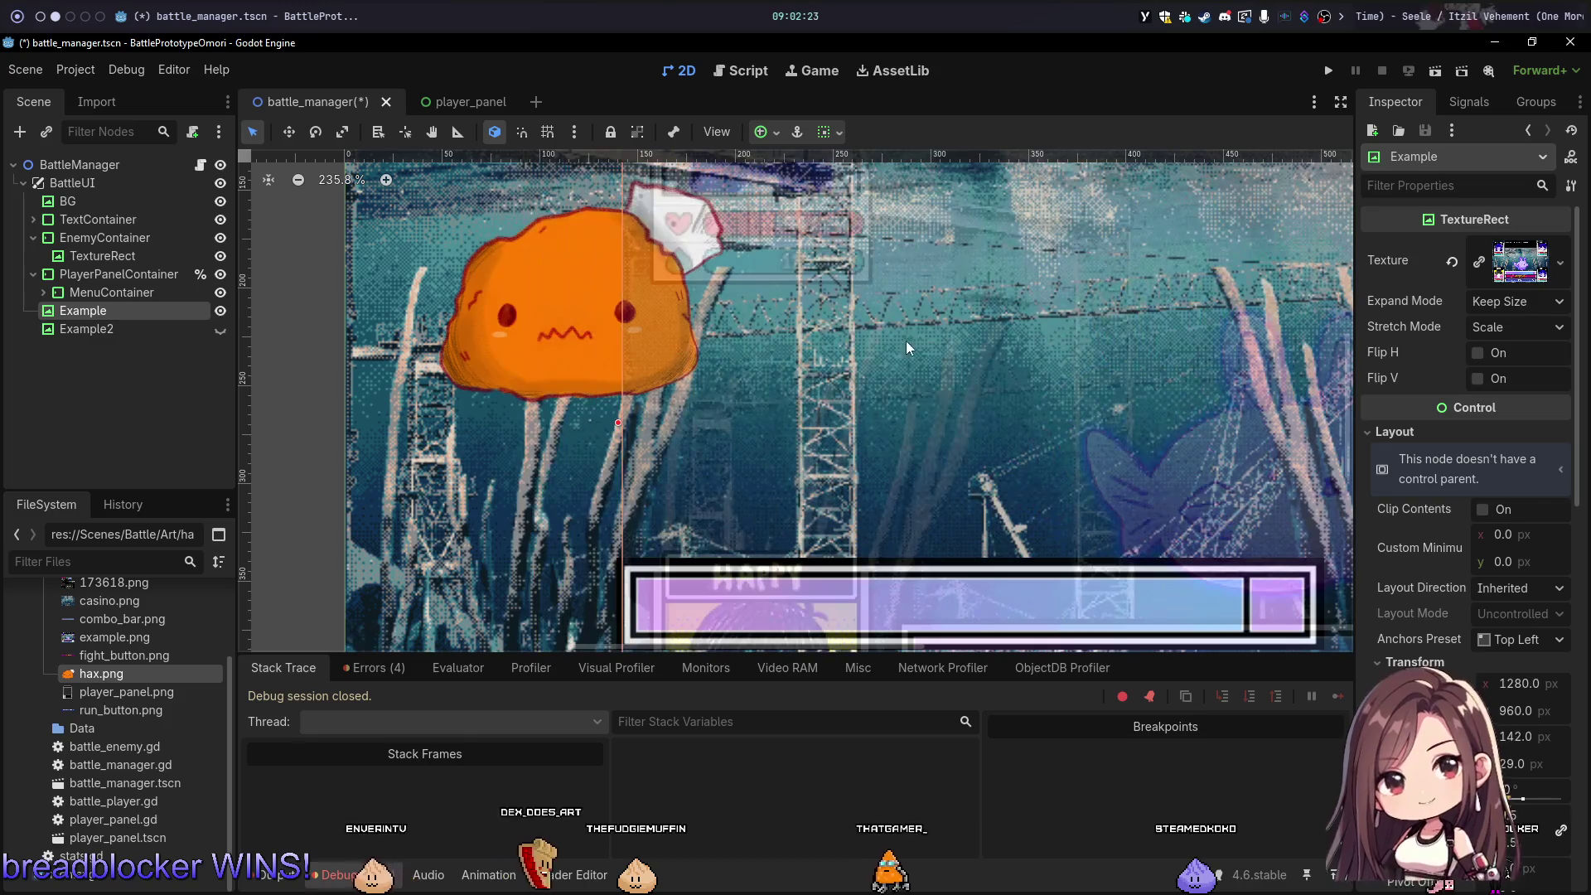
left_click_drag(929, 381, 705, 294)
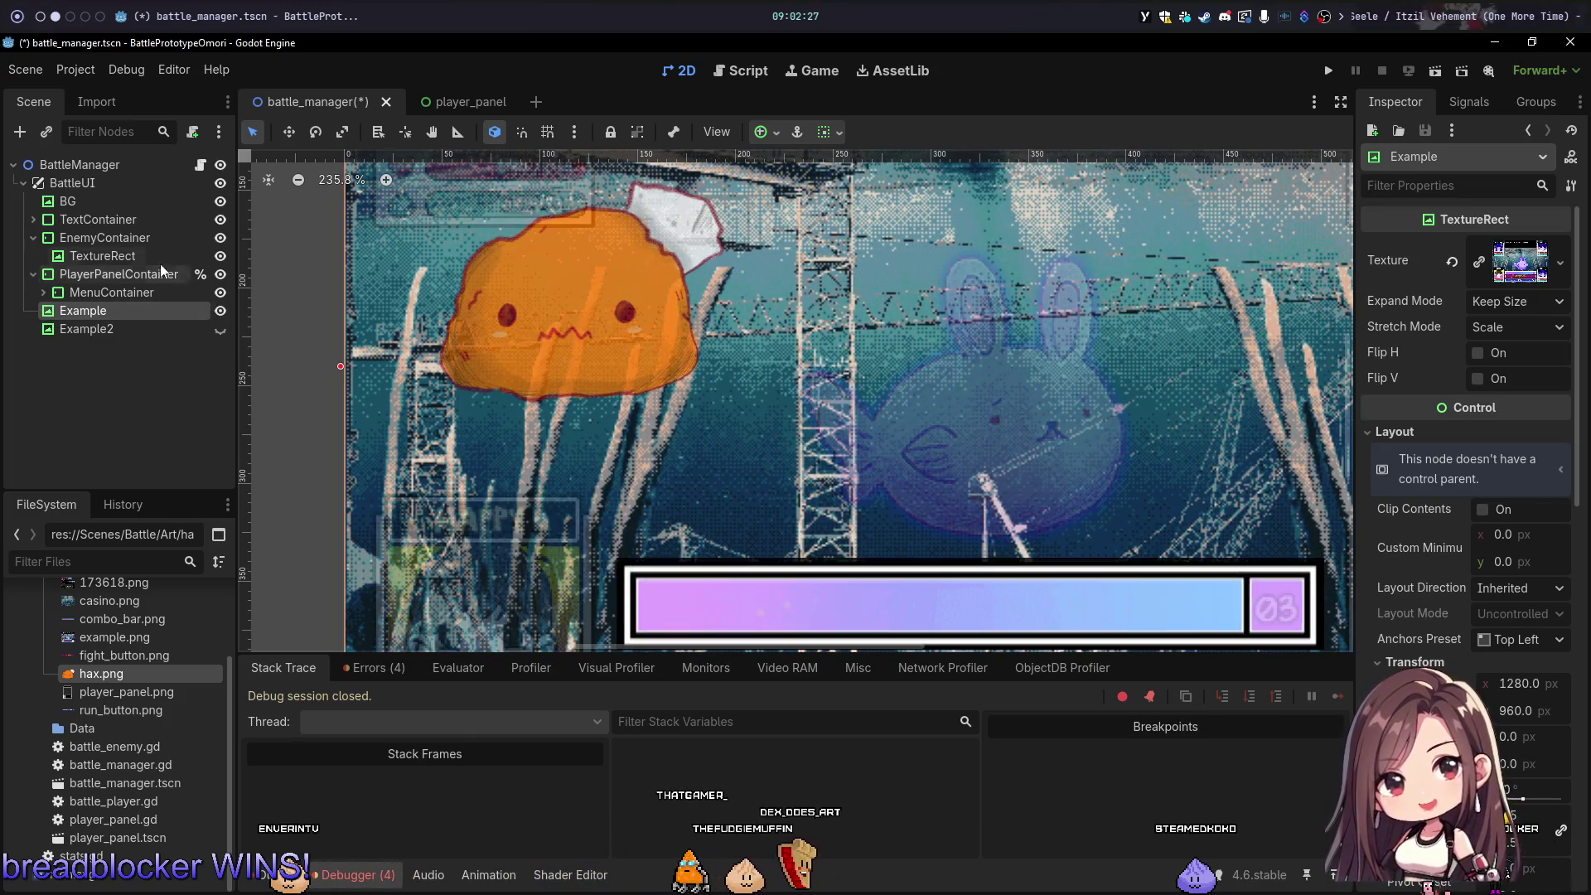
Step: Try shifting the Example image, undo the move, and select EnemyContainer
left_click(116, 255)
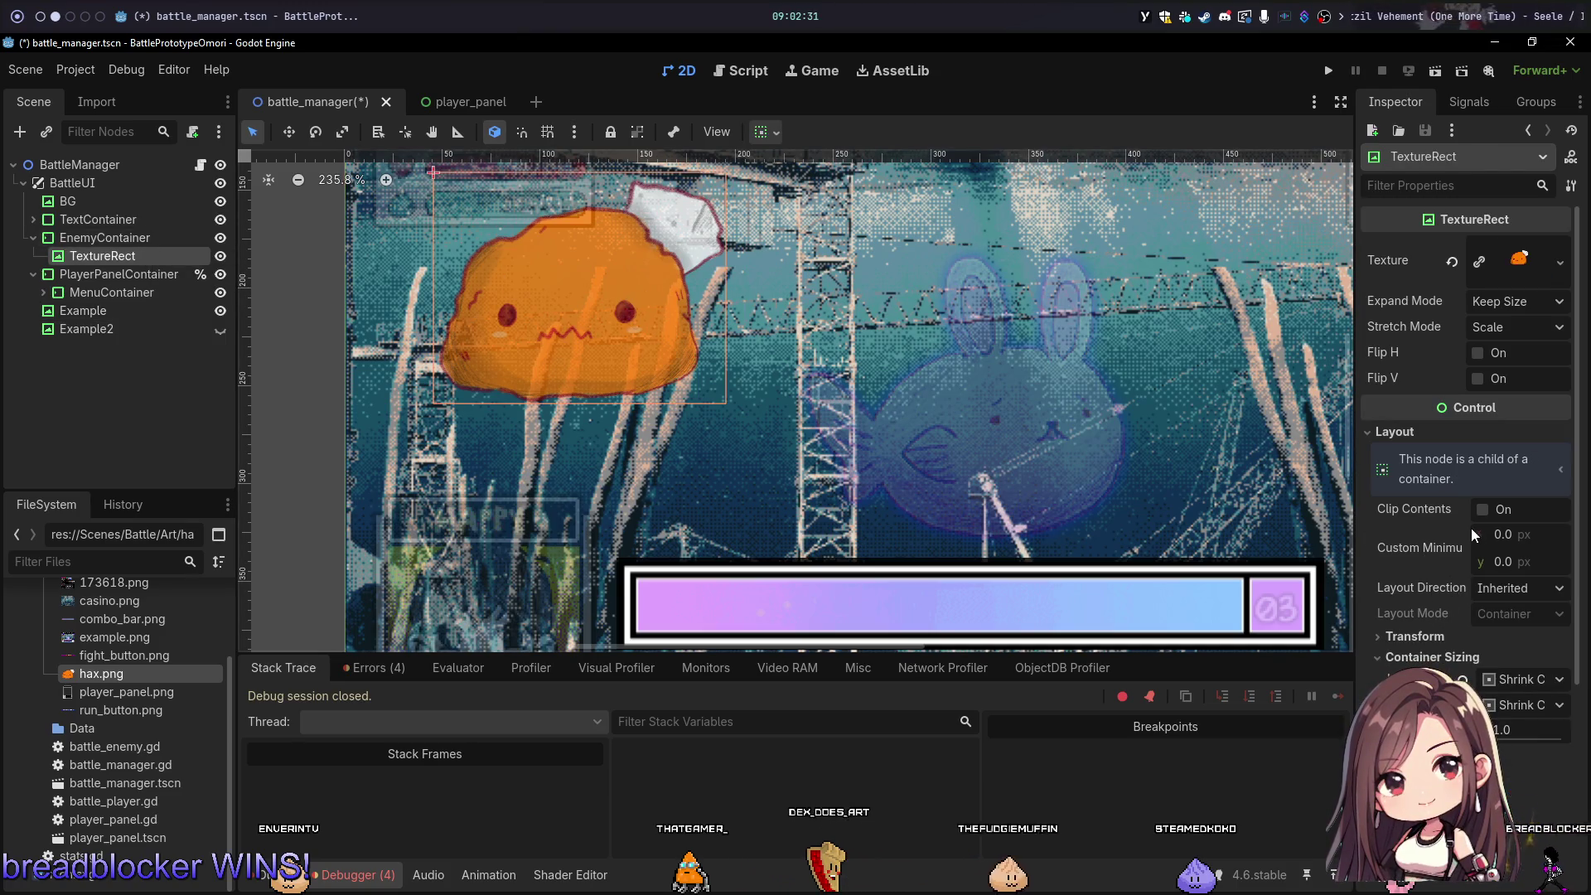
scroll(1474, 536, "down", 5)
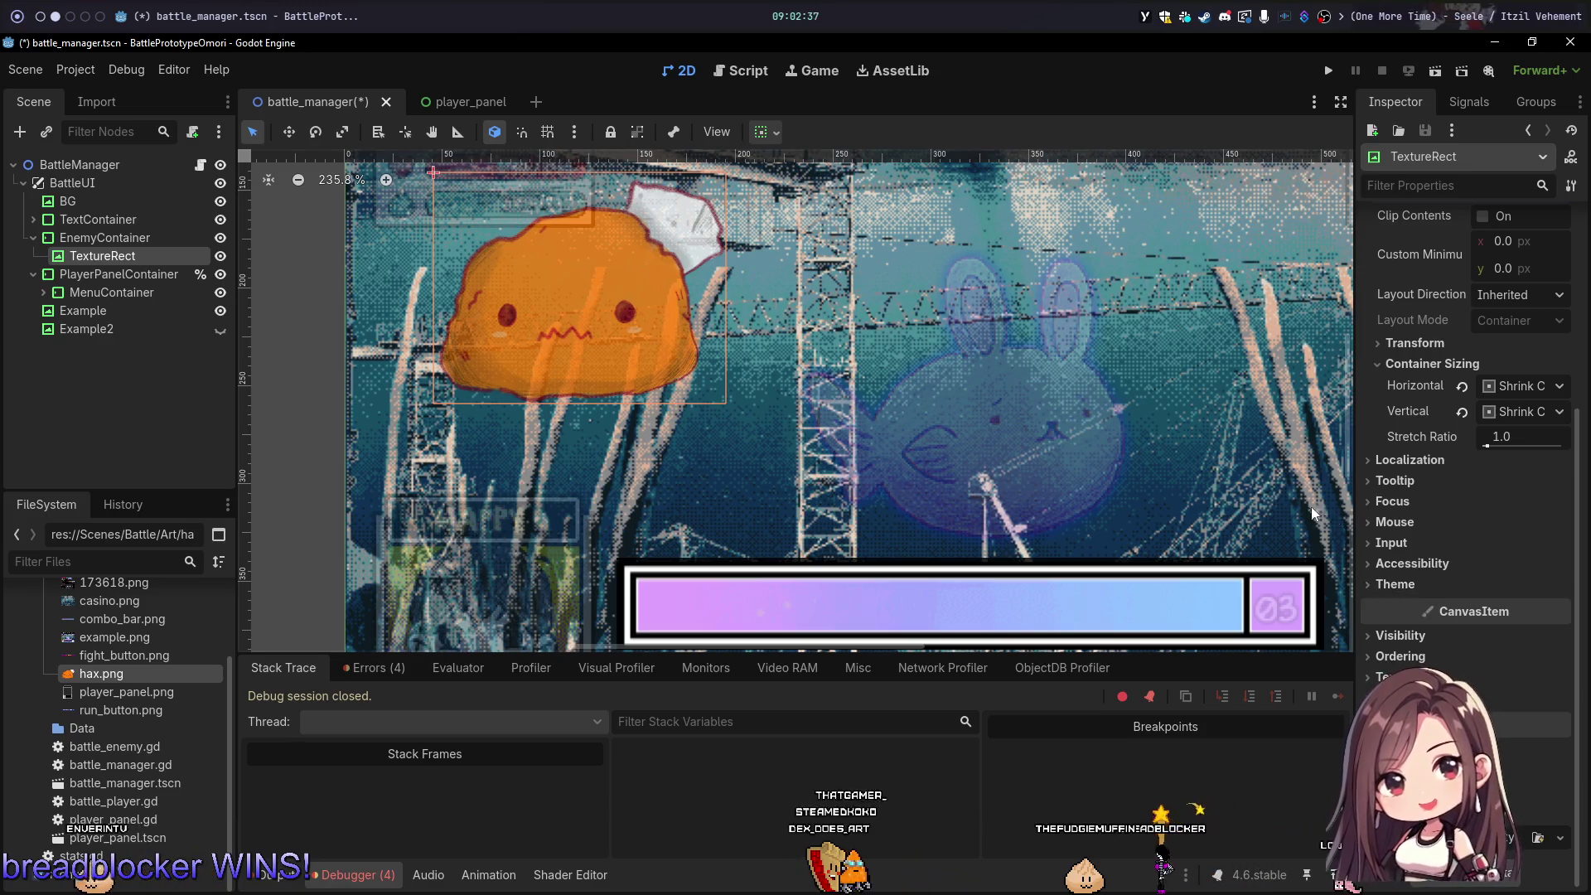
left_click_drag(614, 282, 723, 306)
key("ctrl+z")
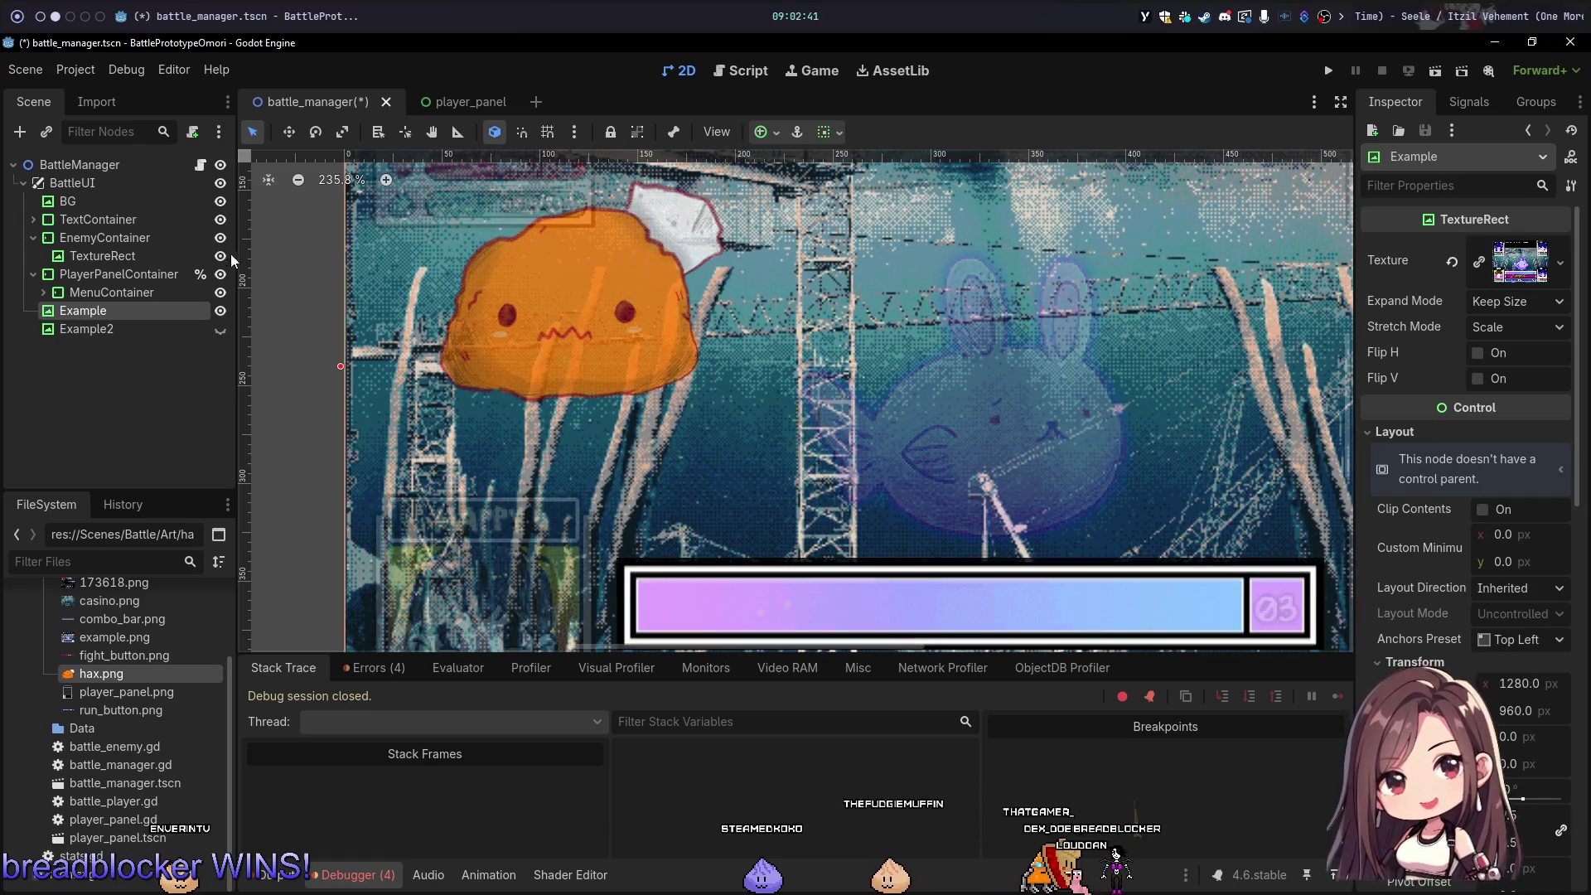
left_click(230, 257)
left_click(178, 241)
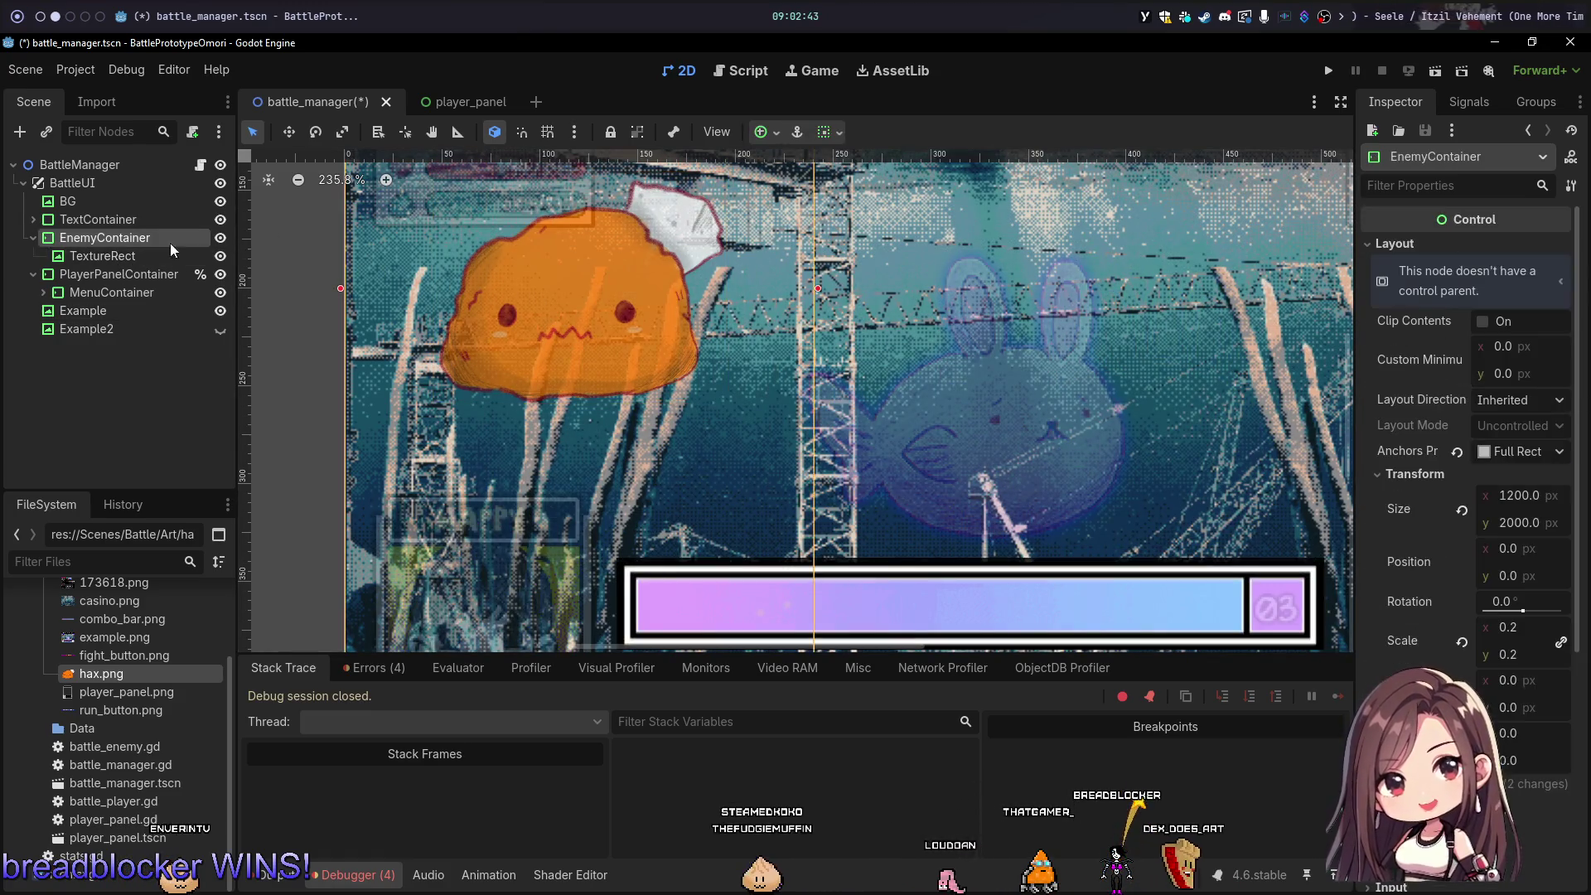
scroll(1093, 255, "down", 6)
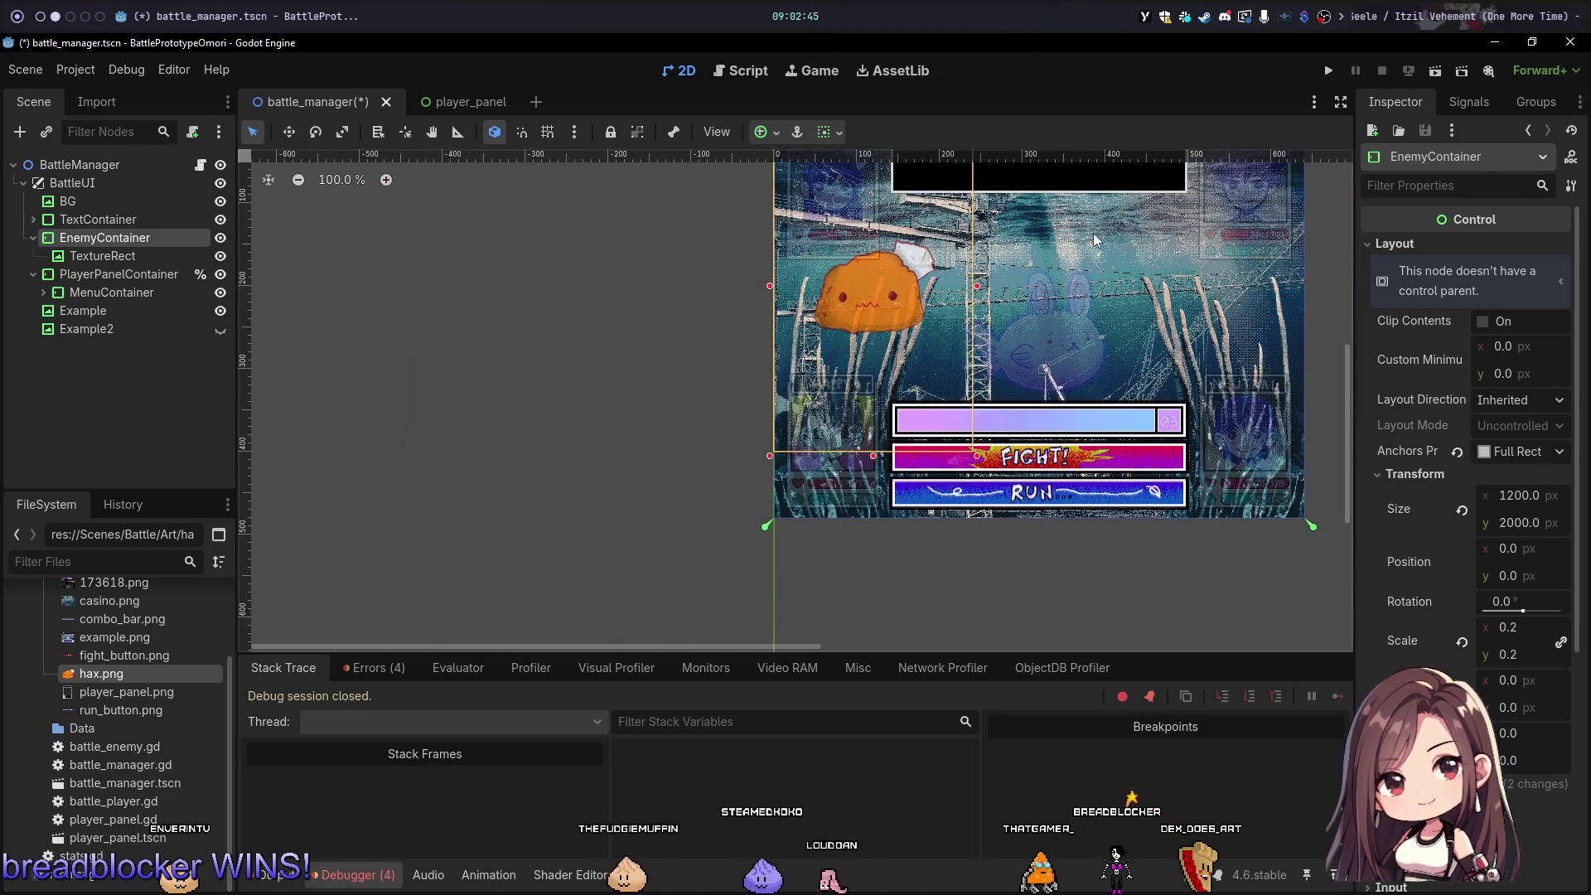
Step: Revert EnemyContainer's size to its default 748×591
left_click(840, 133)
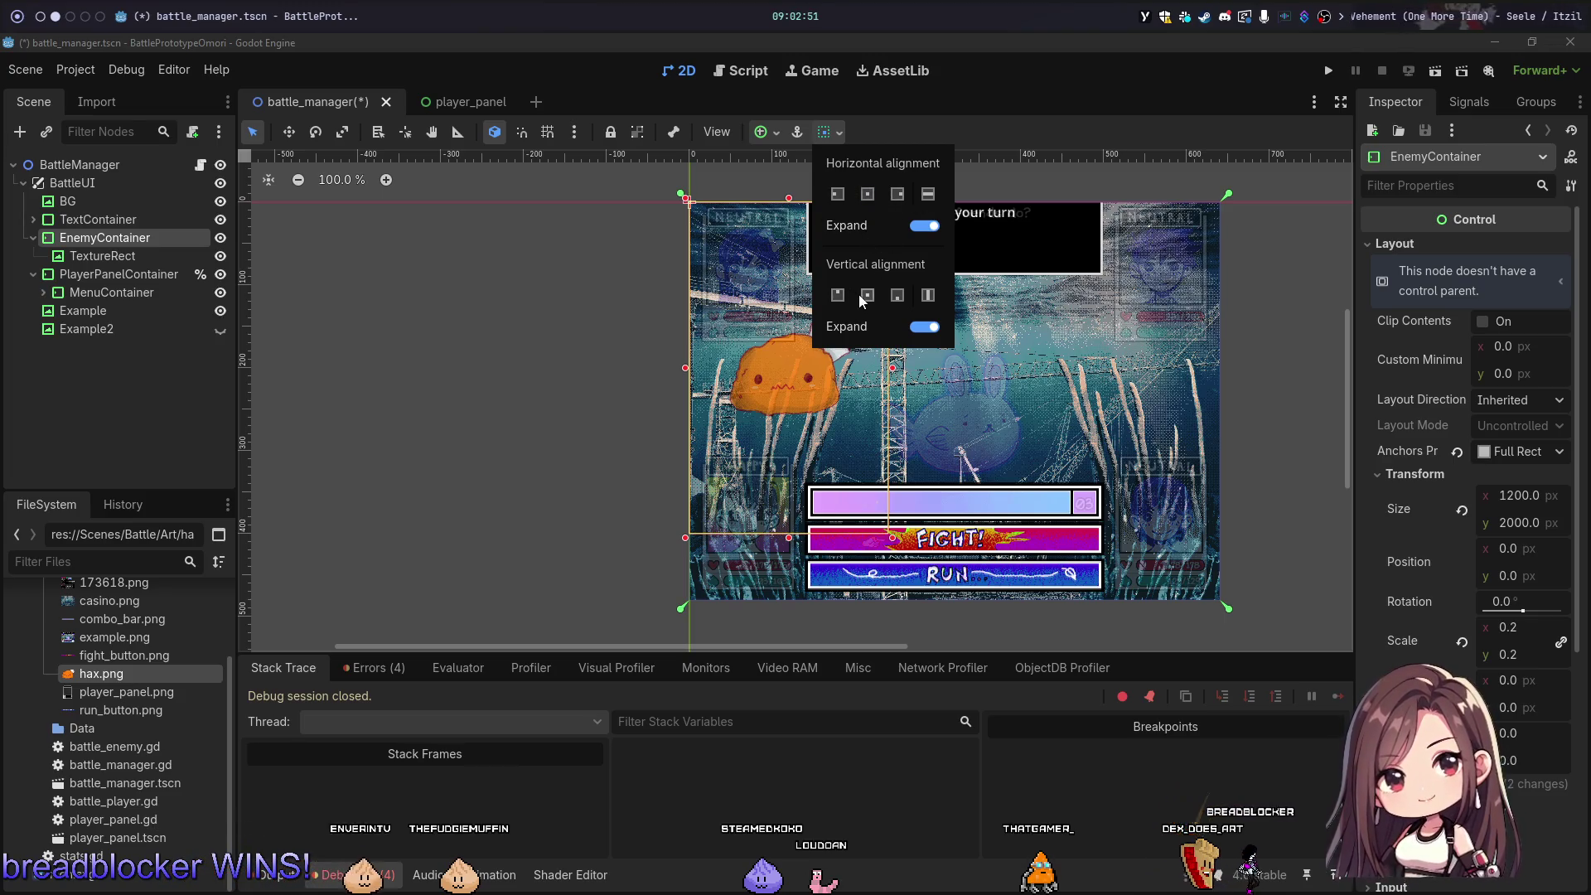
left_click(763, 139)
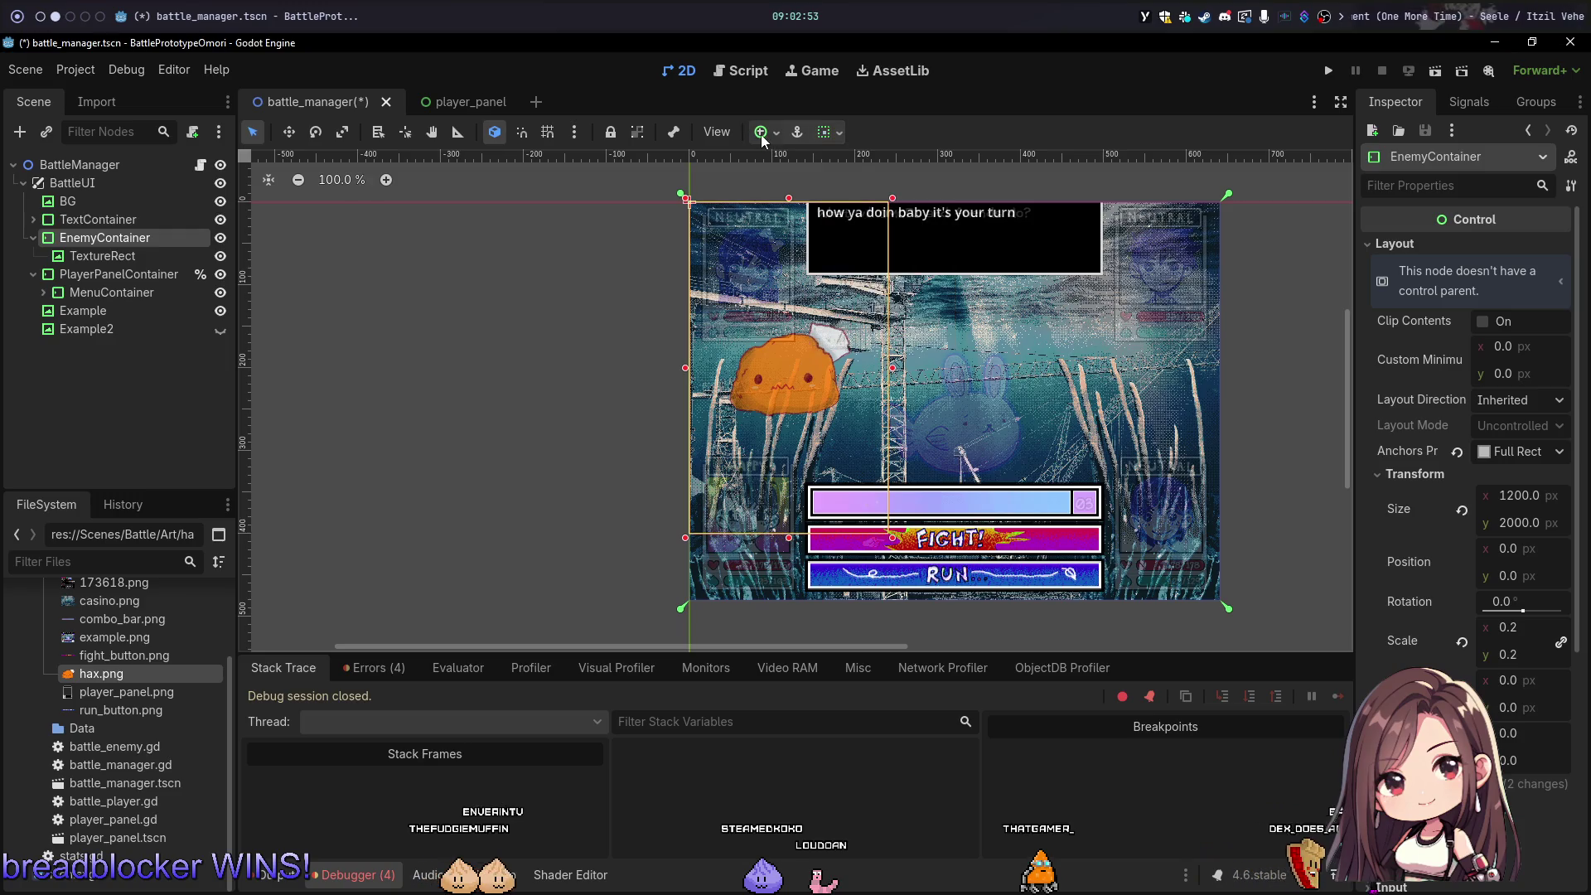
left_click(825, 137)
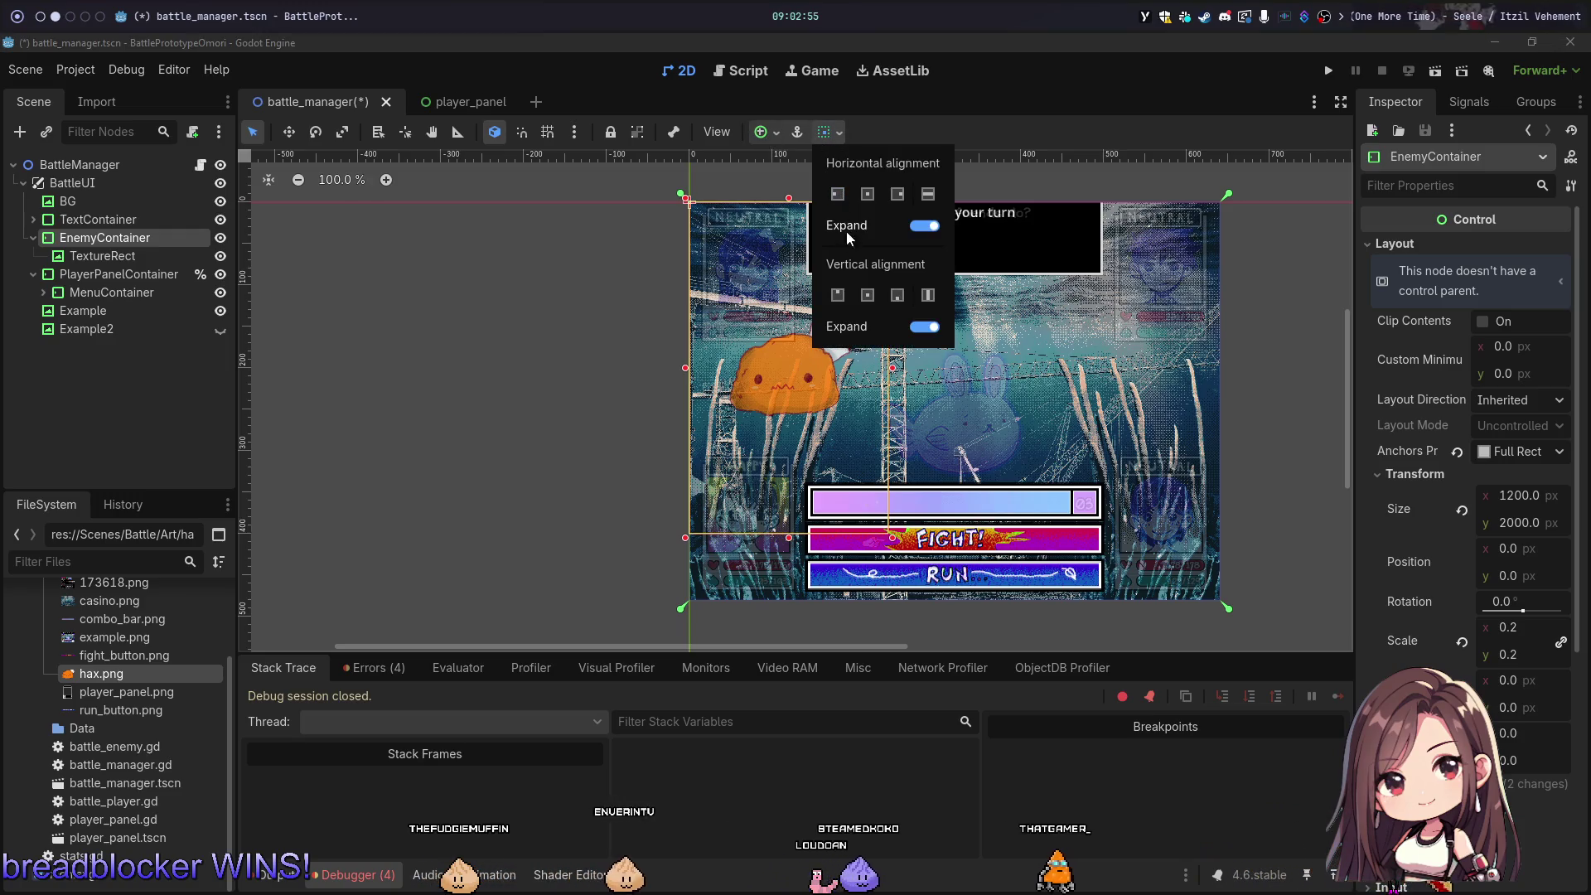
left_click(1478, 499)
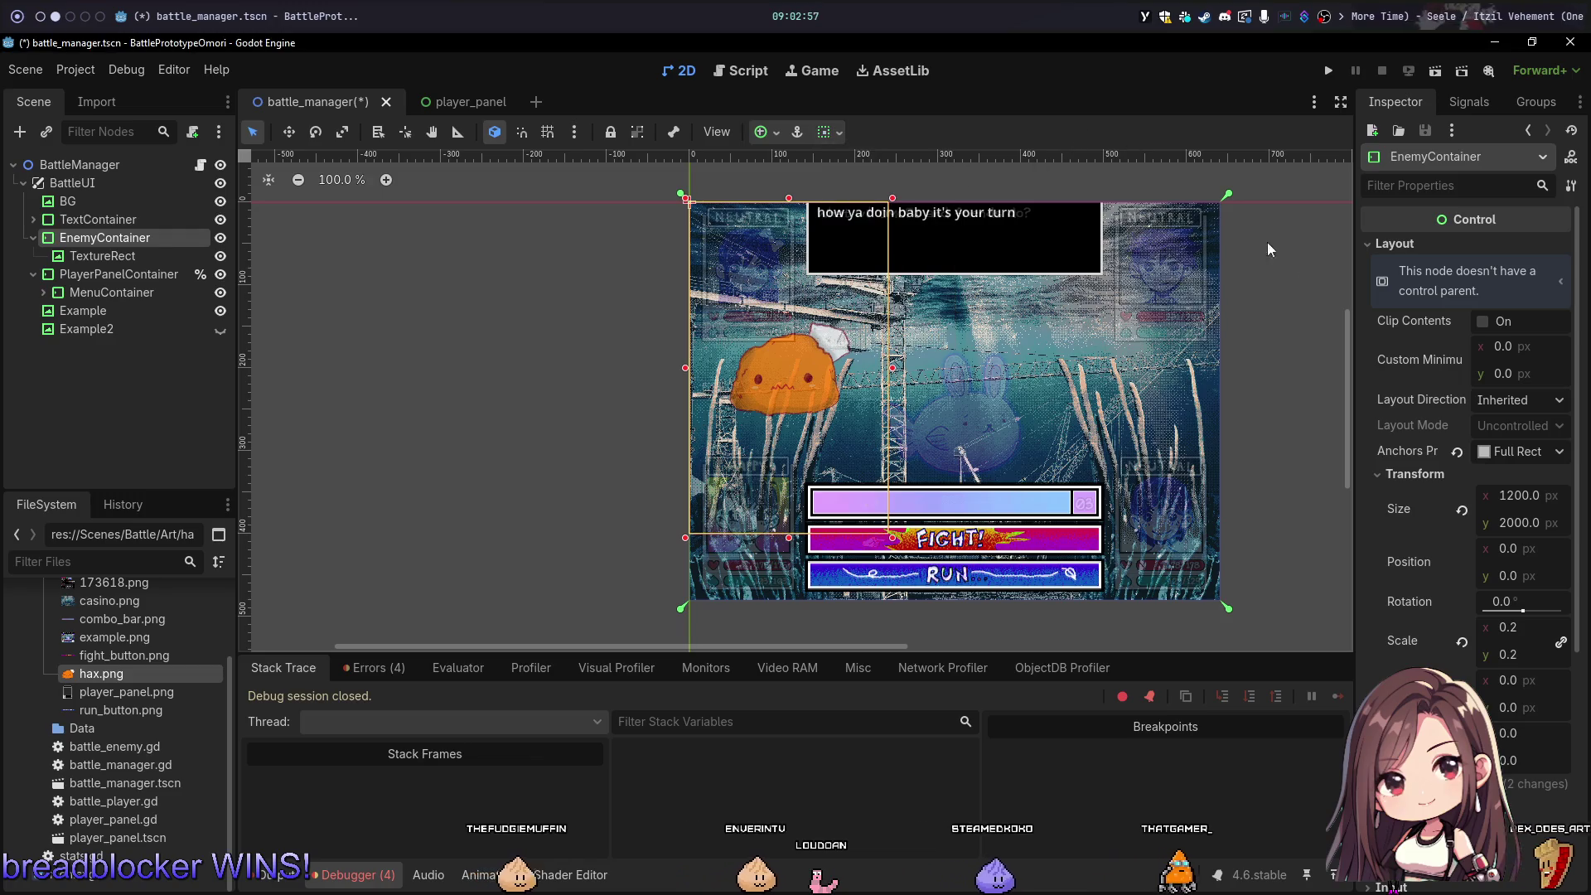
left_click(1463, 510)
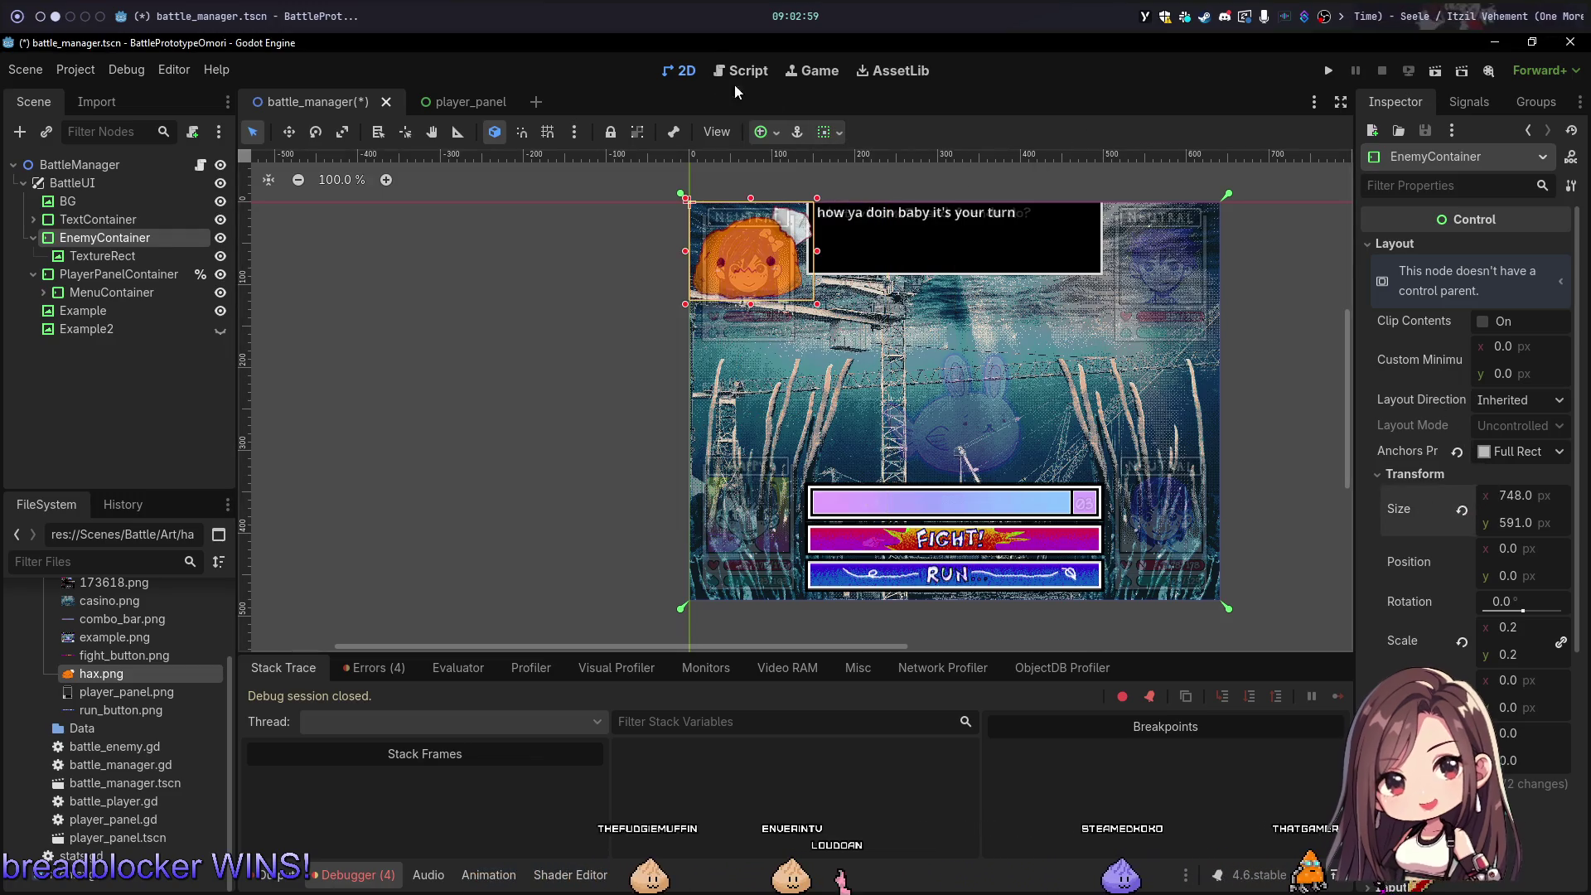
Step: Apply the Center anchor preset to EnemyContainer
left_click(777, 137)
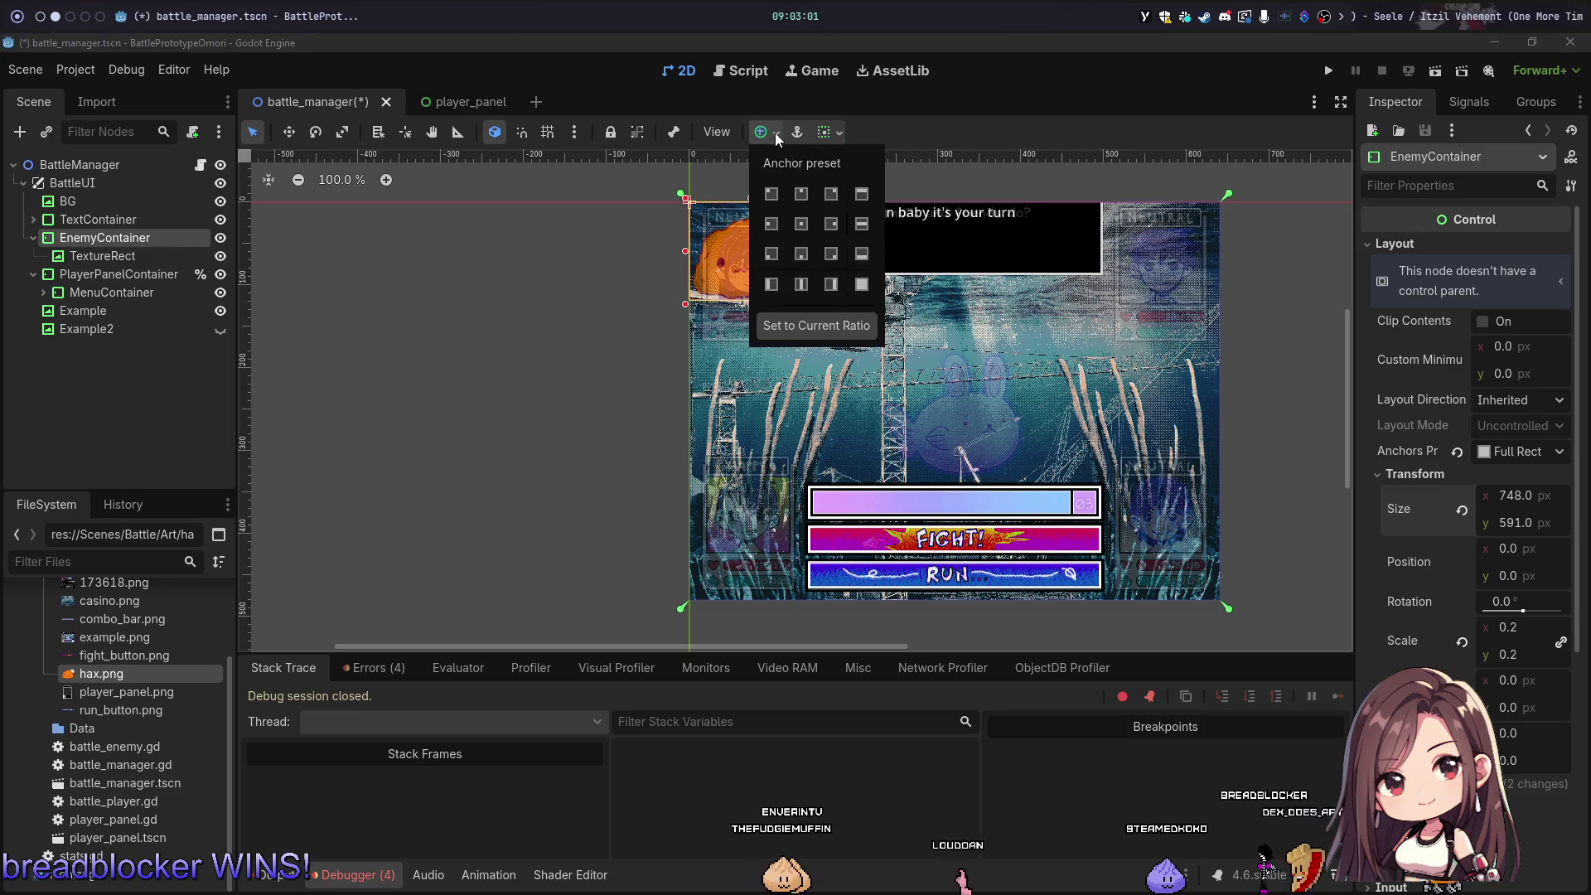
left_click(802, 224)
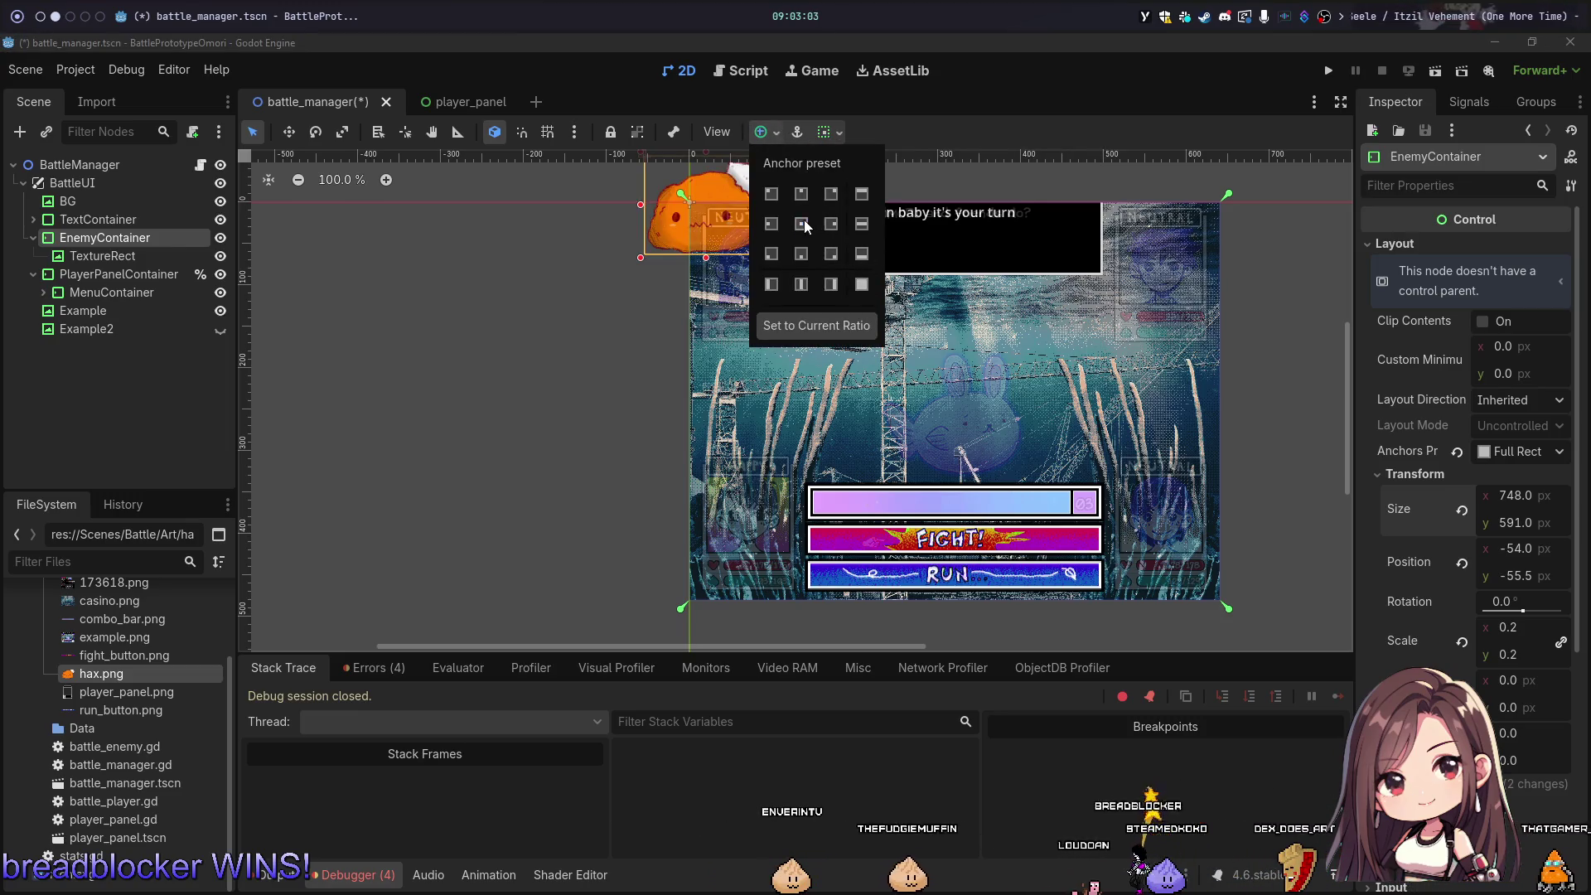
left_click(826, 134)
left_click(826, 134)
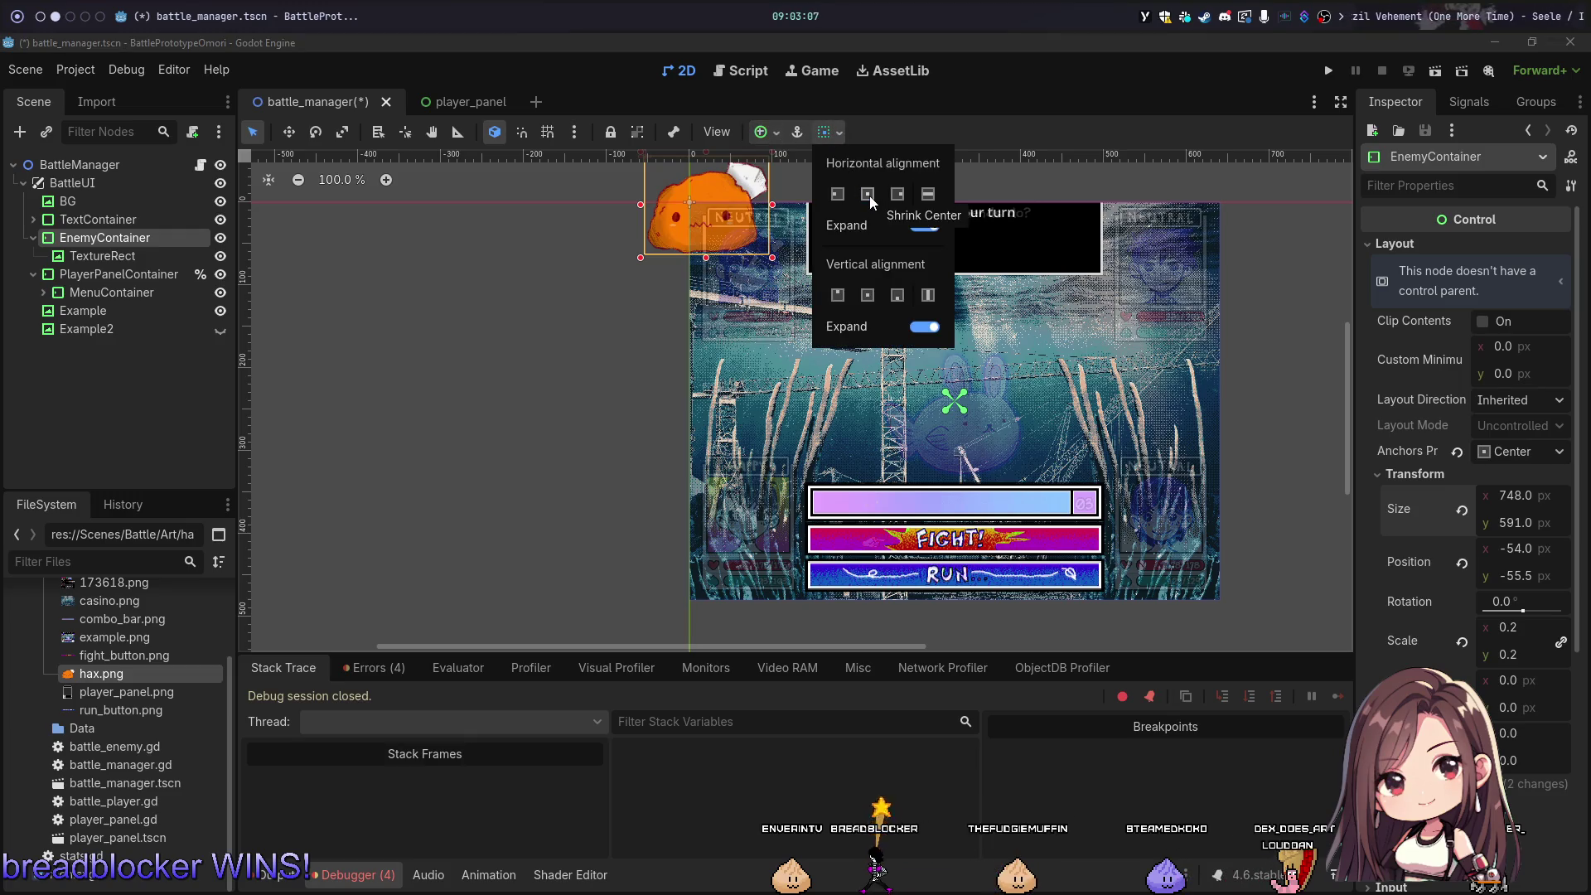
left_click(770, 133)
left_click(769, 134)
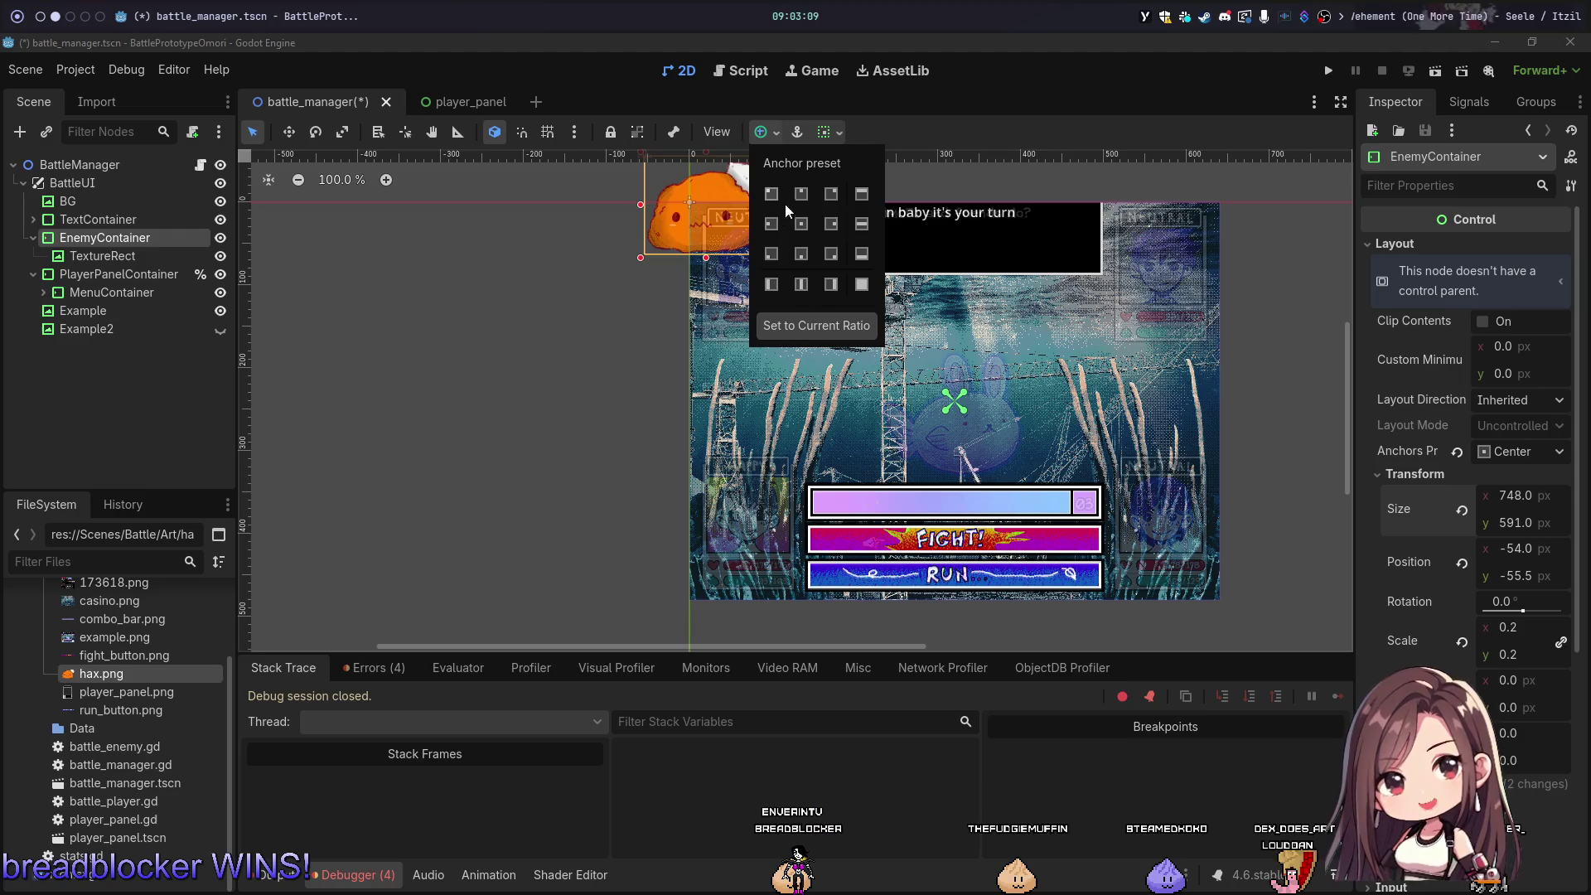
left_click(680, 189)
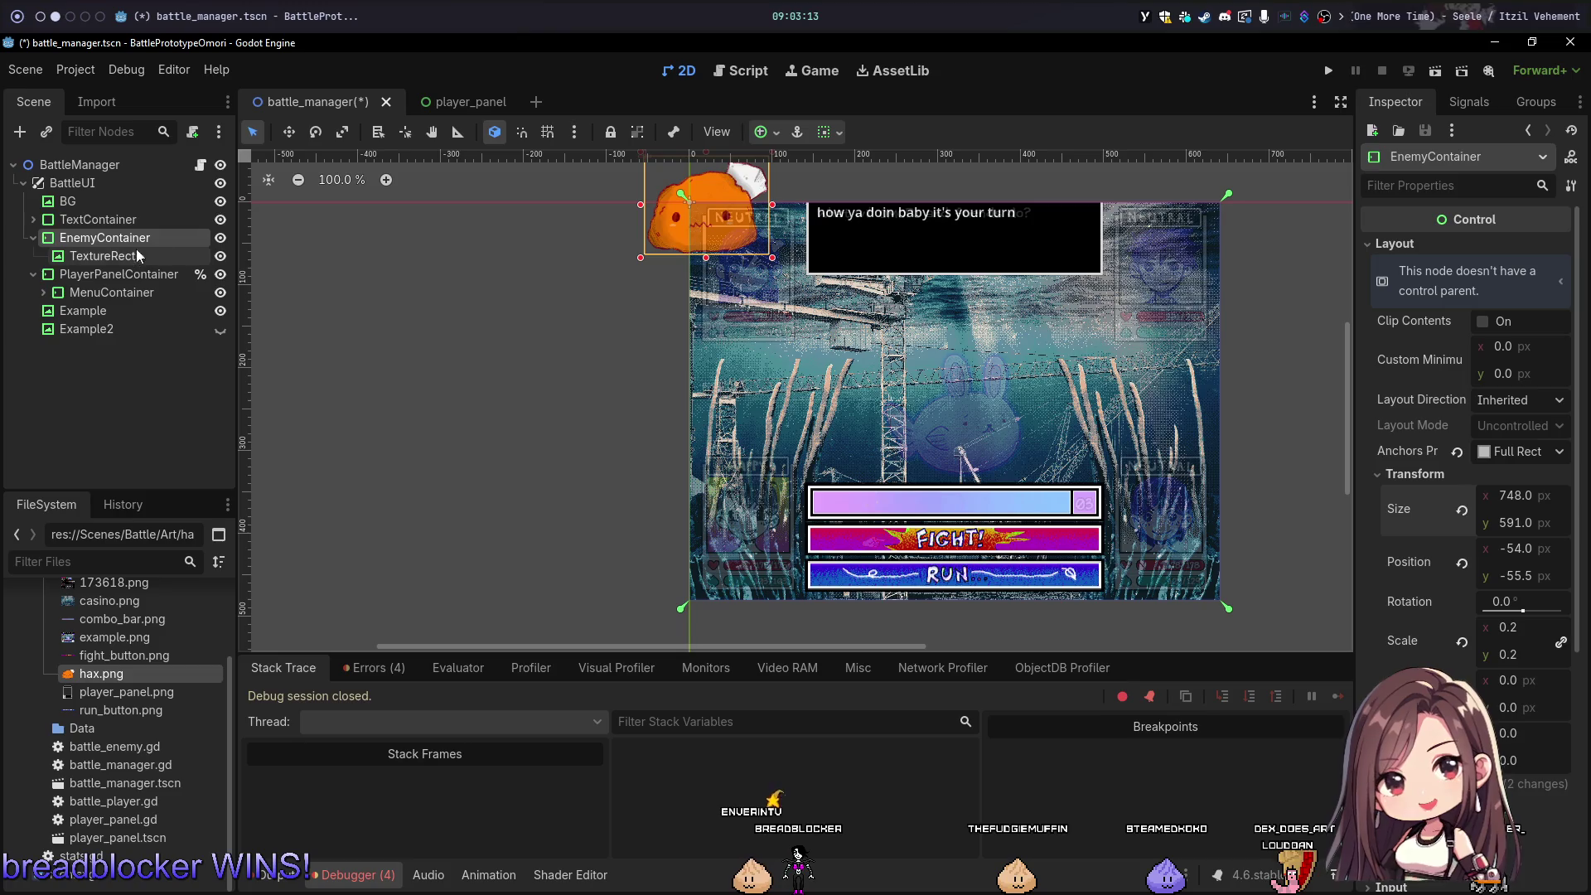
Step: Revert EnemyContainer's position to 0, 0 and reselect the TextureRect
left_click(1463, 563)
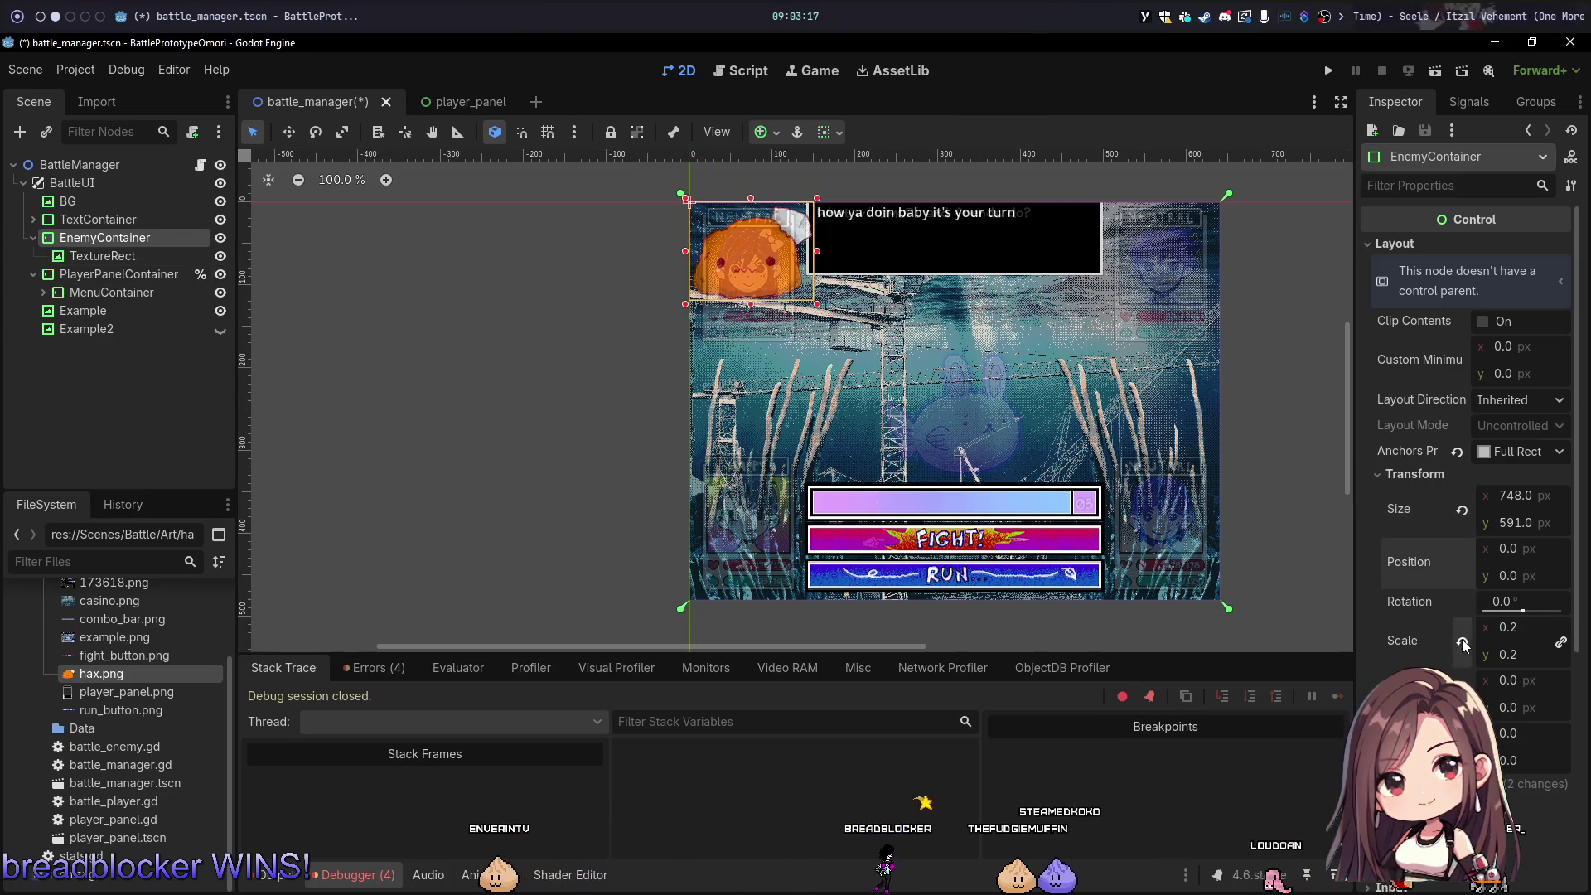
left_click(124, 255)
left_click(766, 132)
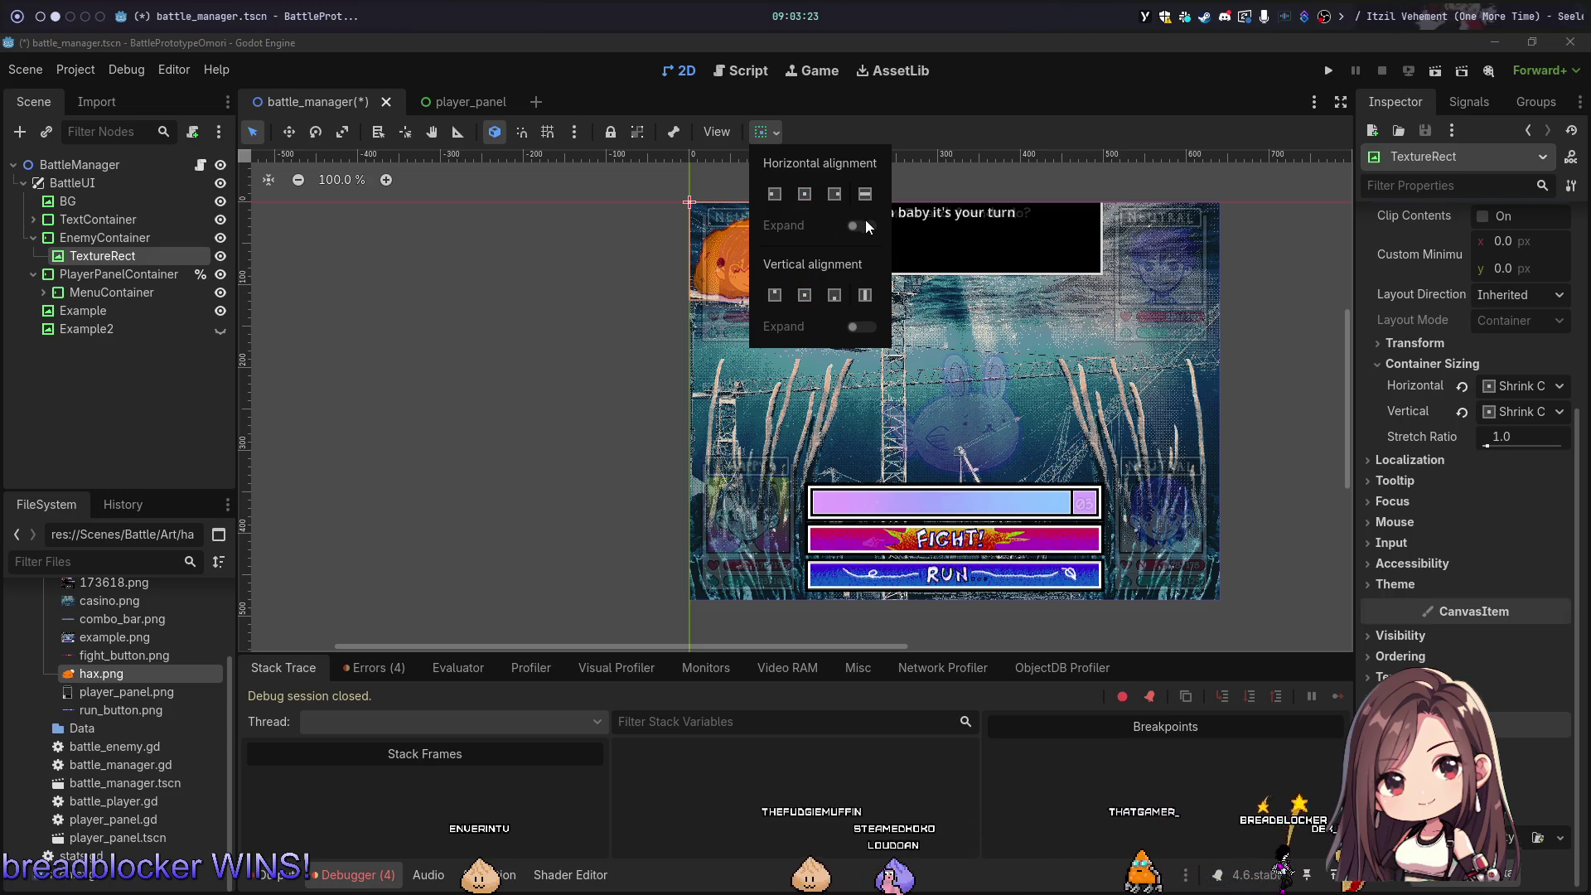
left_click(132, 257)
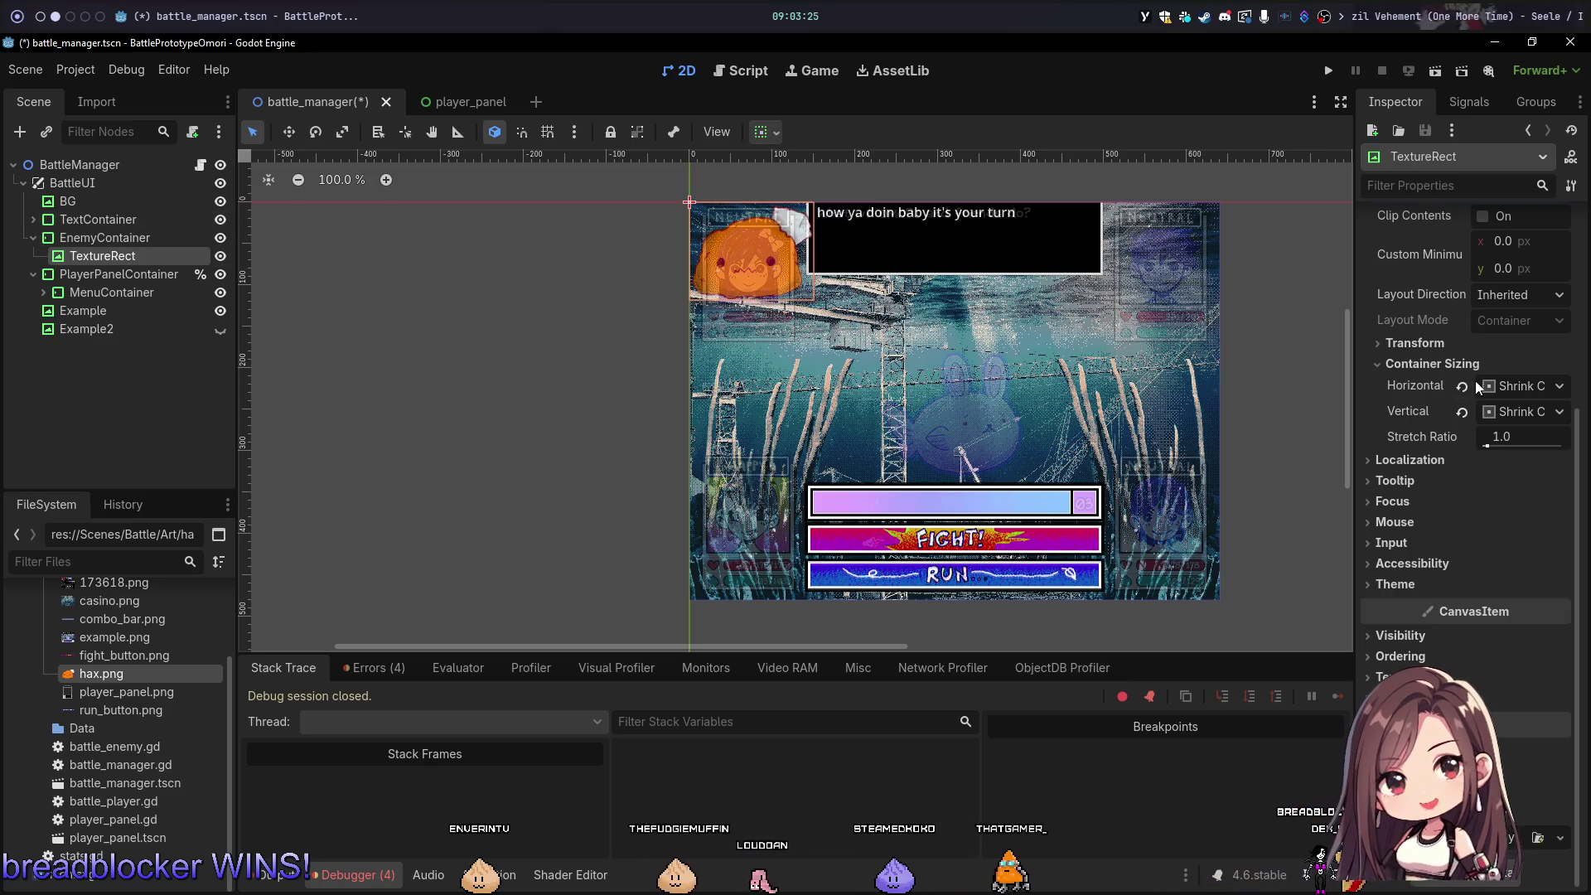
scroll(1459, 402, "up", 5)
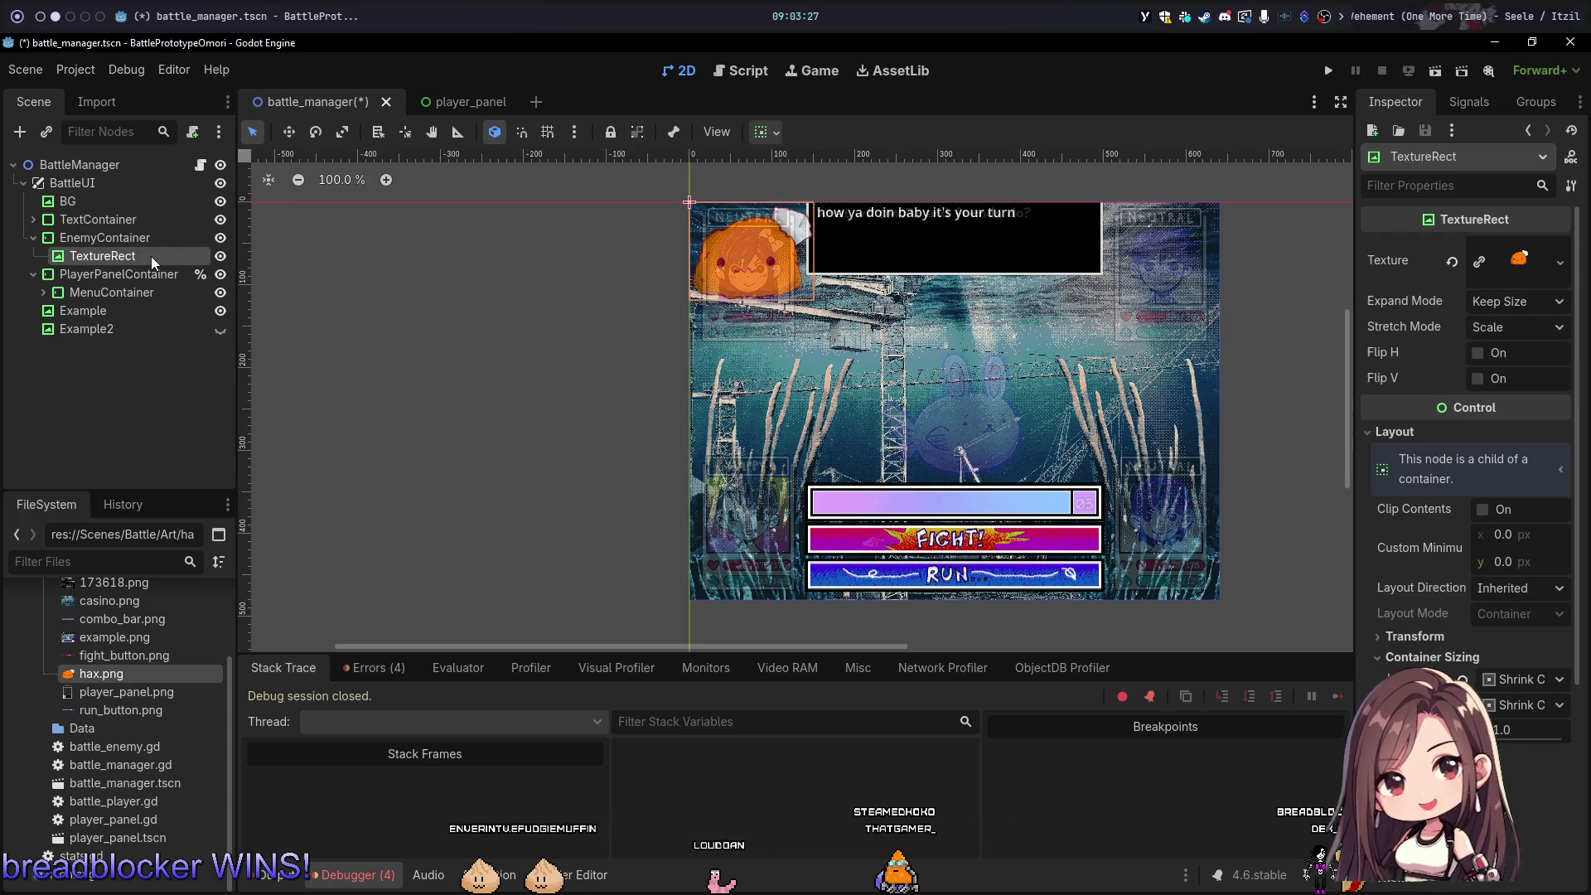
Step: Delete the TextureRect, revert EnemyContainer's size and scale to defaults, and save the scene
key("Delete")
left_click(752, 473)
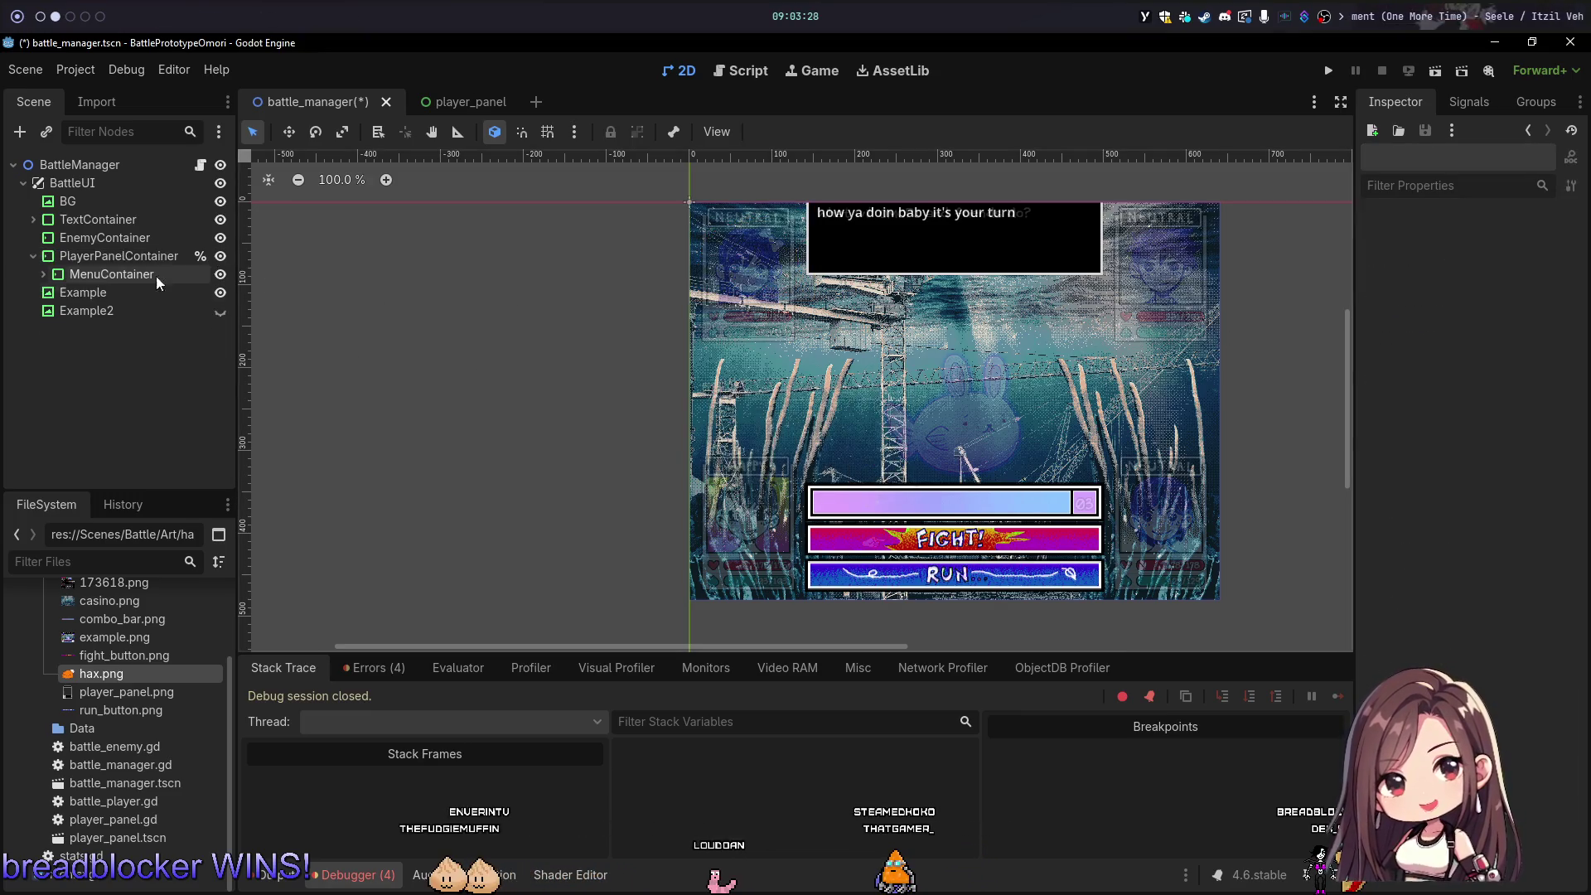
left_click(108, 239)
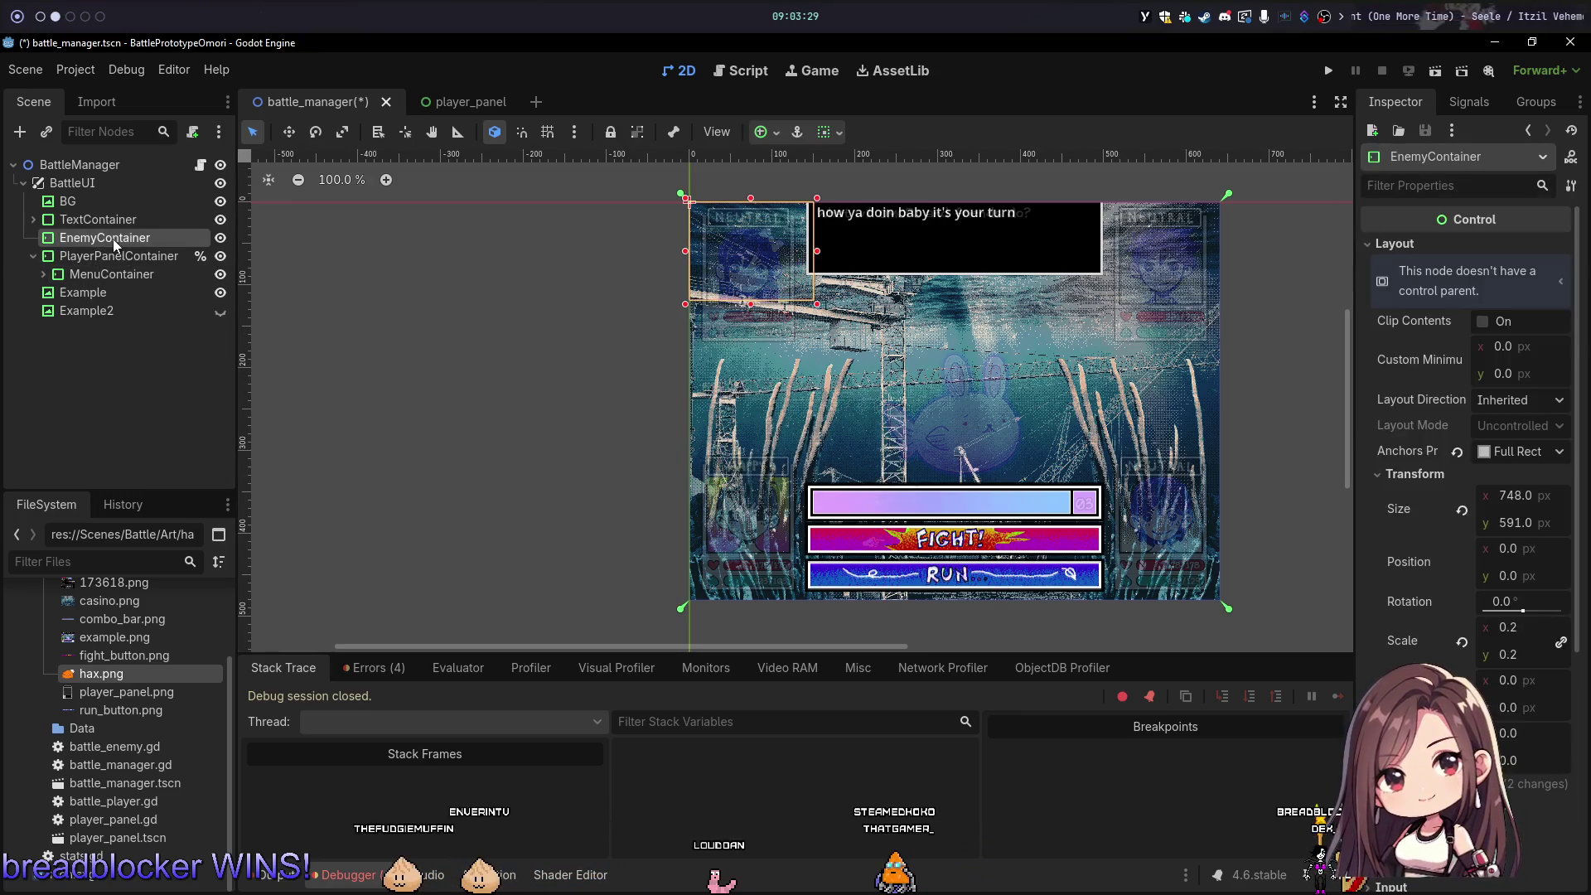
left_click(1463, 512)
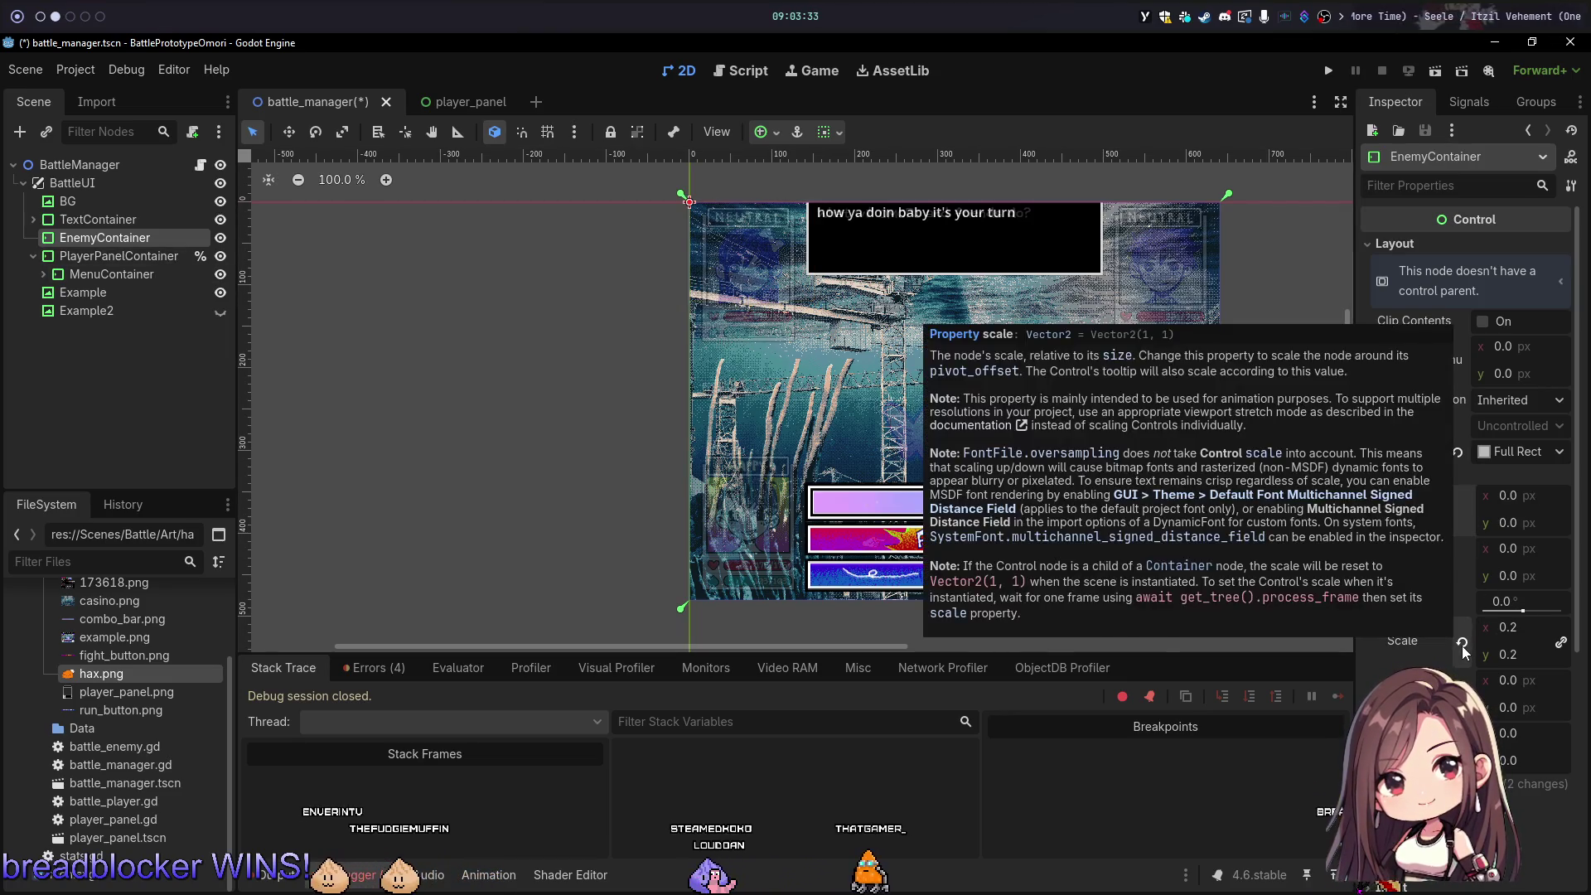
left_click(1463, 647)
key("ctrl+s")
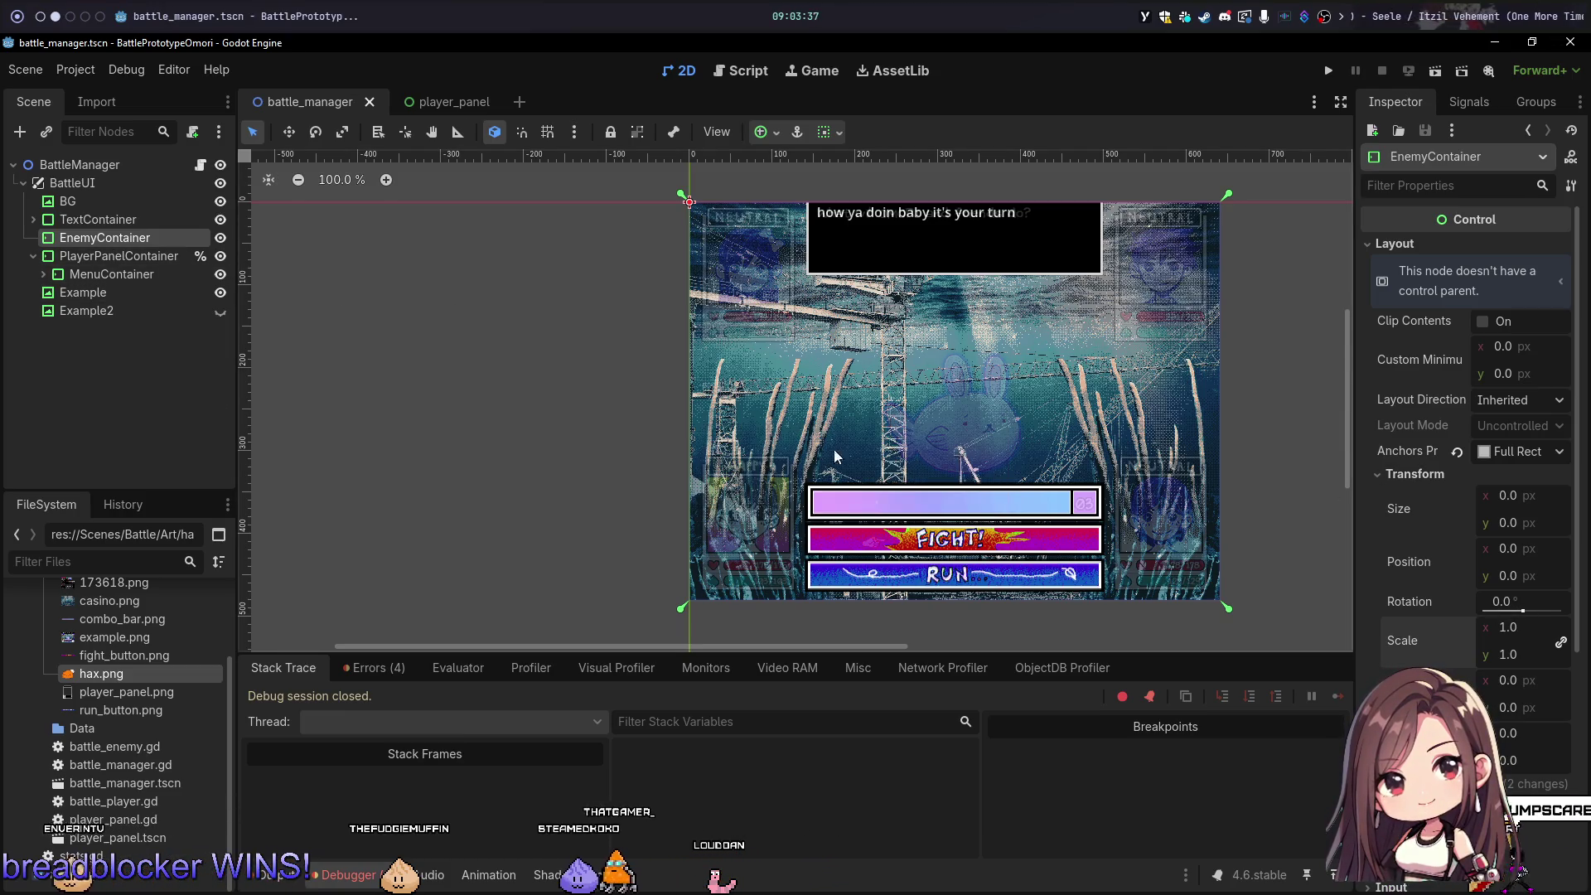
Step: Reset EnemyContainer's anchors to Top Left and its horizontal and vertical sizing to plain Fill
left_click(1457, 452)
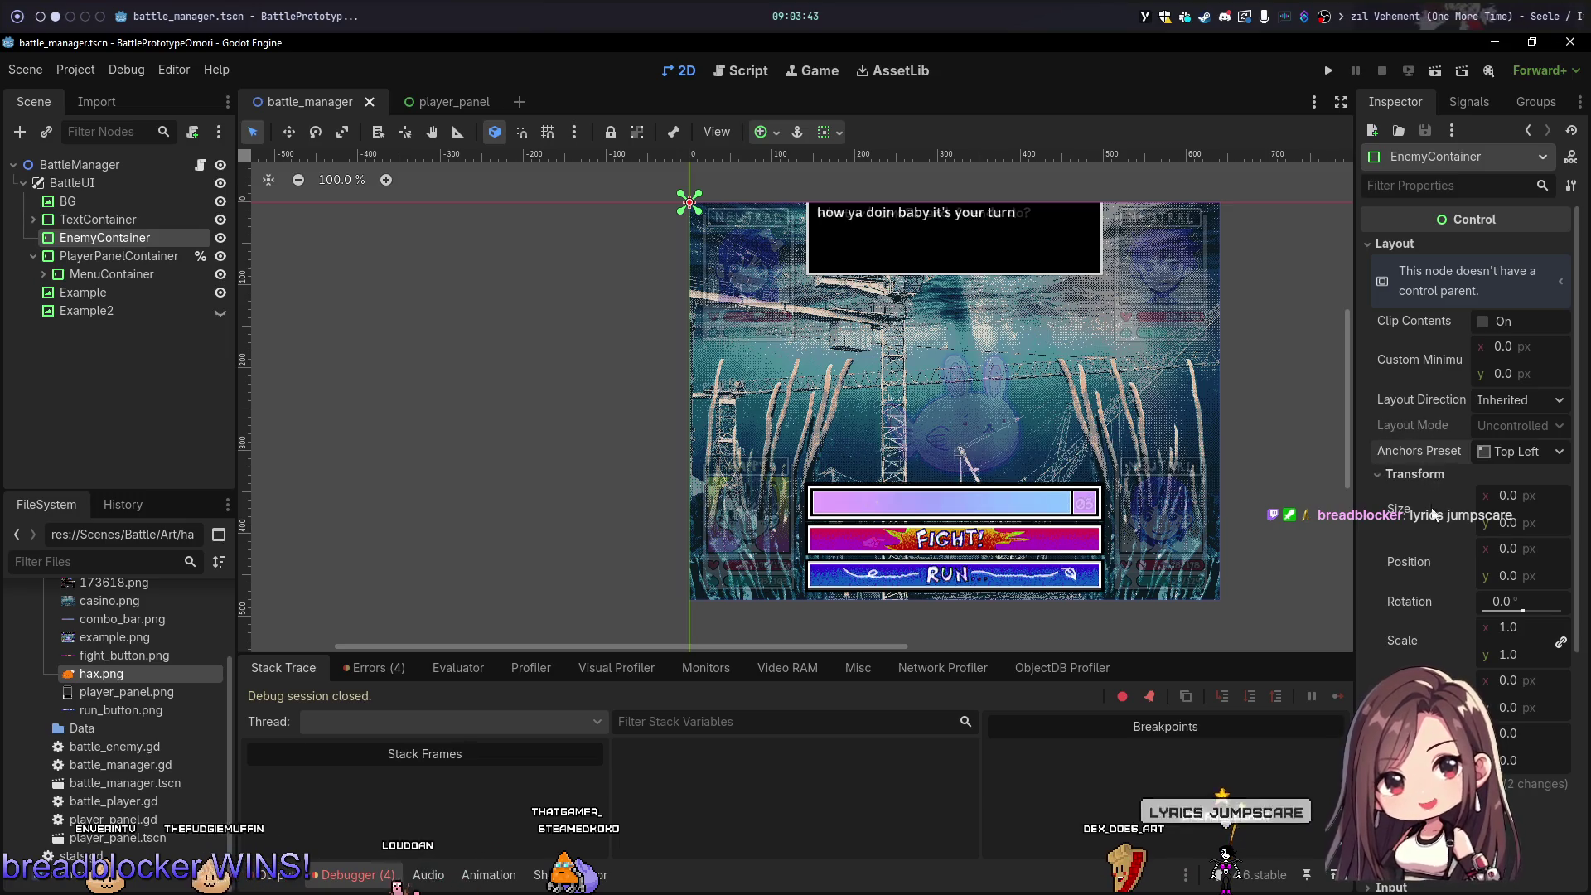
scroll(1422, 498, "down", 5)
left_click(1383, 447)
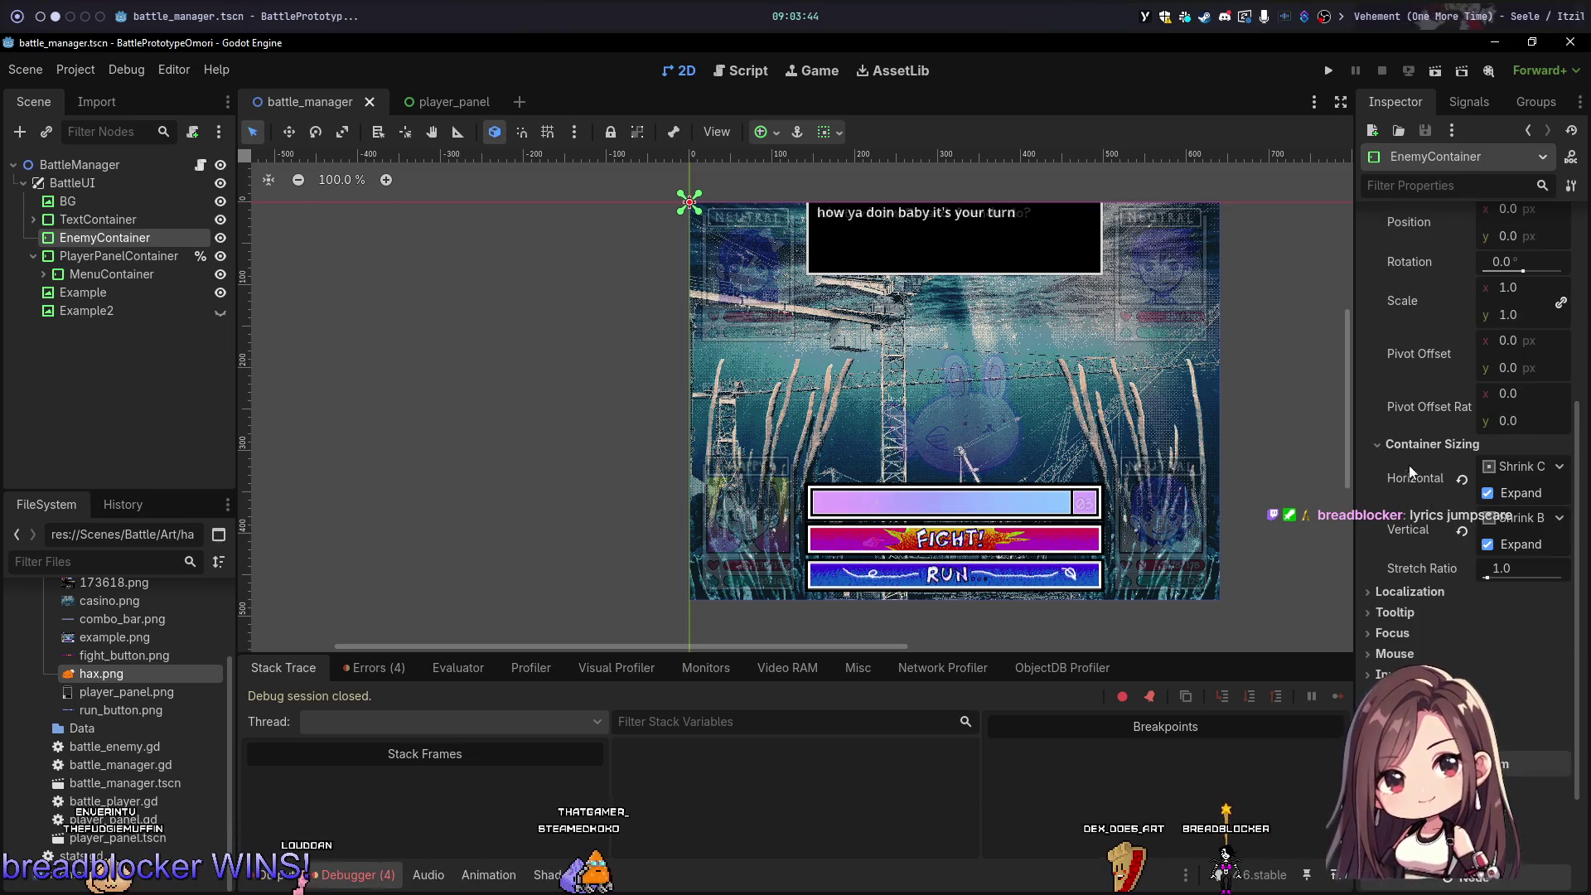
left_click(1462, 480)
left_click(1461, 534)
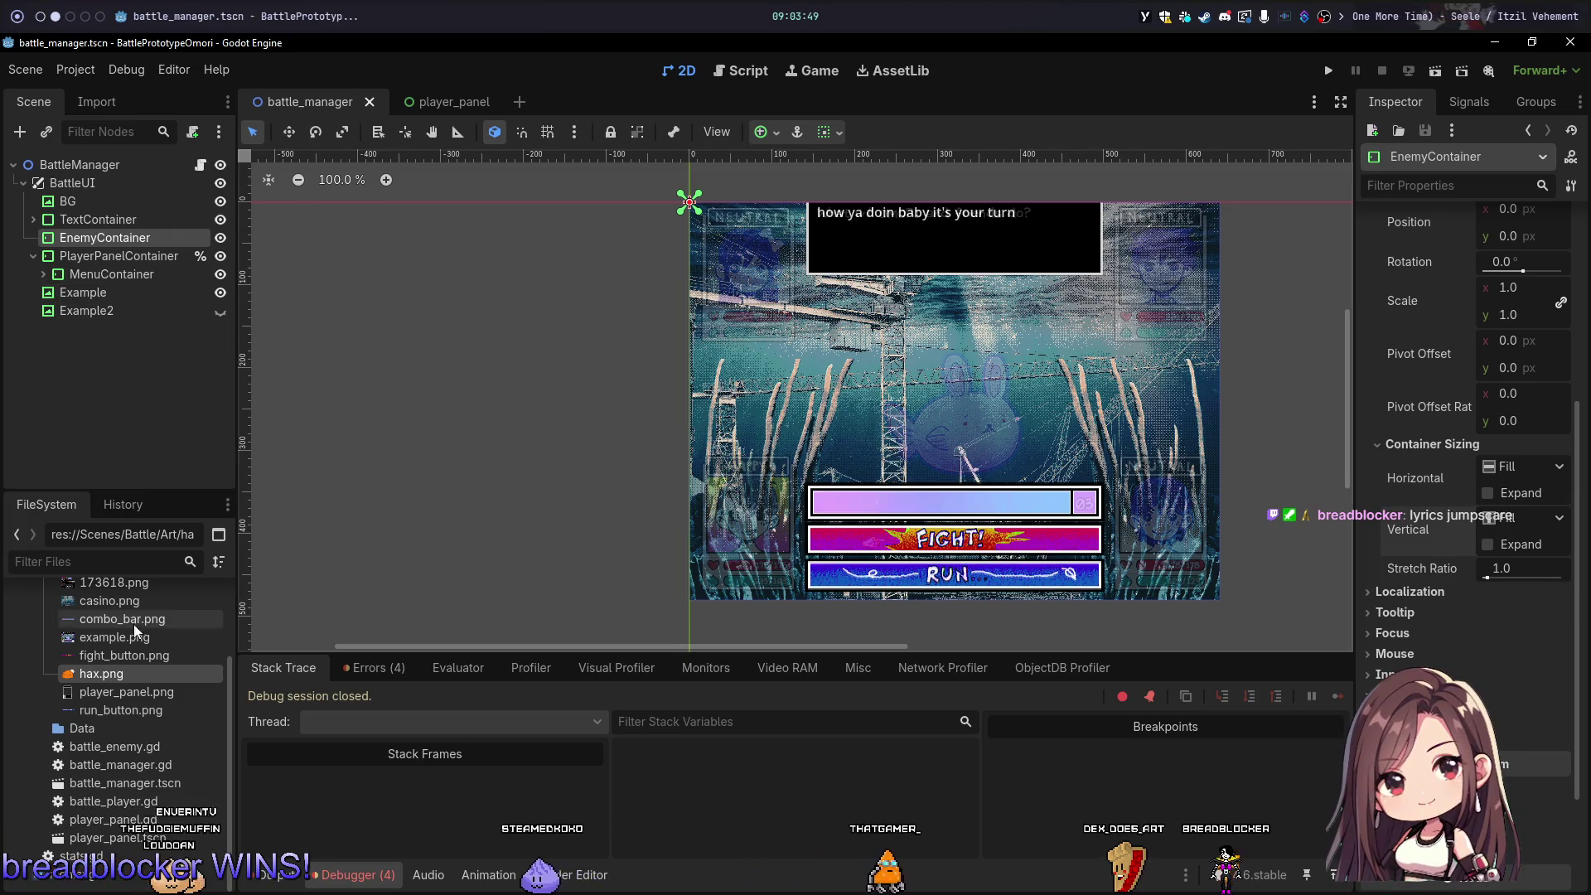
Step: Add a TextEdit child under EnemyContainer by mistake, then undo it
right_click(111, 237)
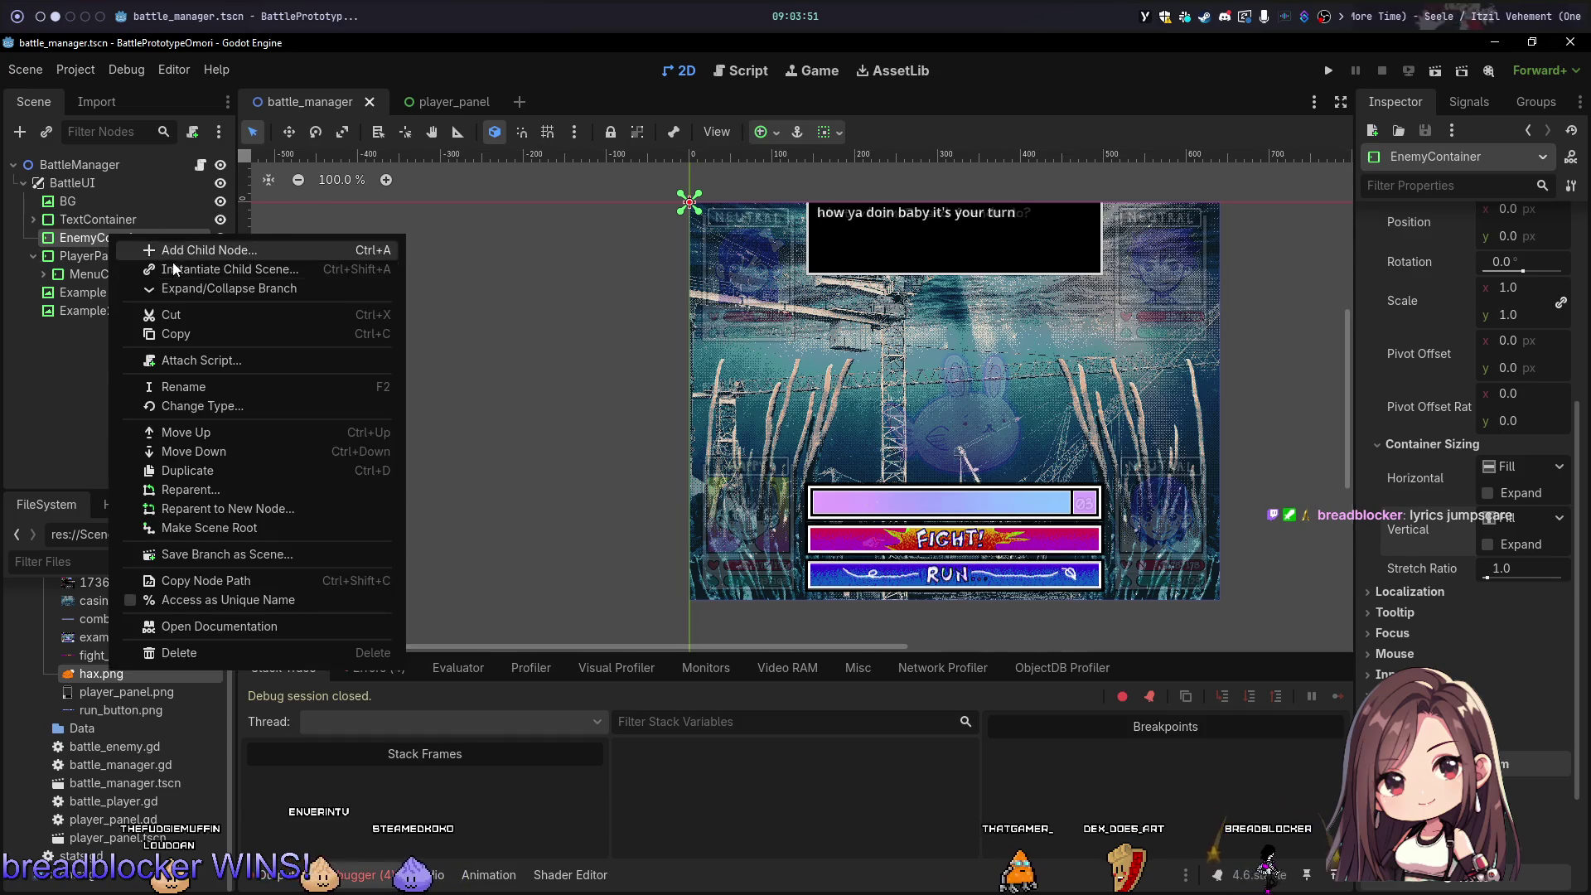
left_click(178, 249)
type("text")
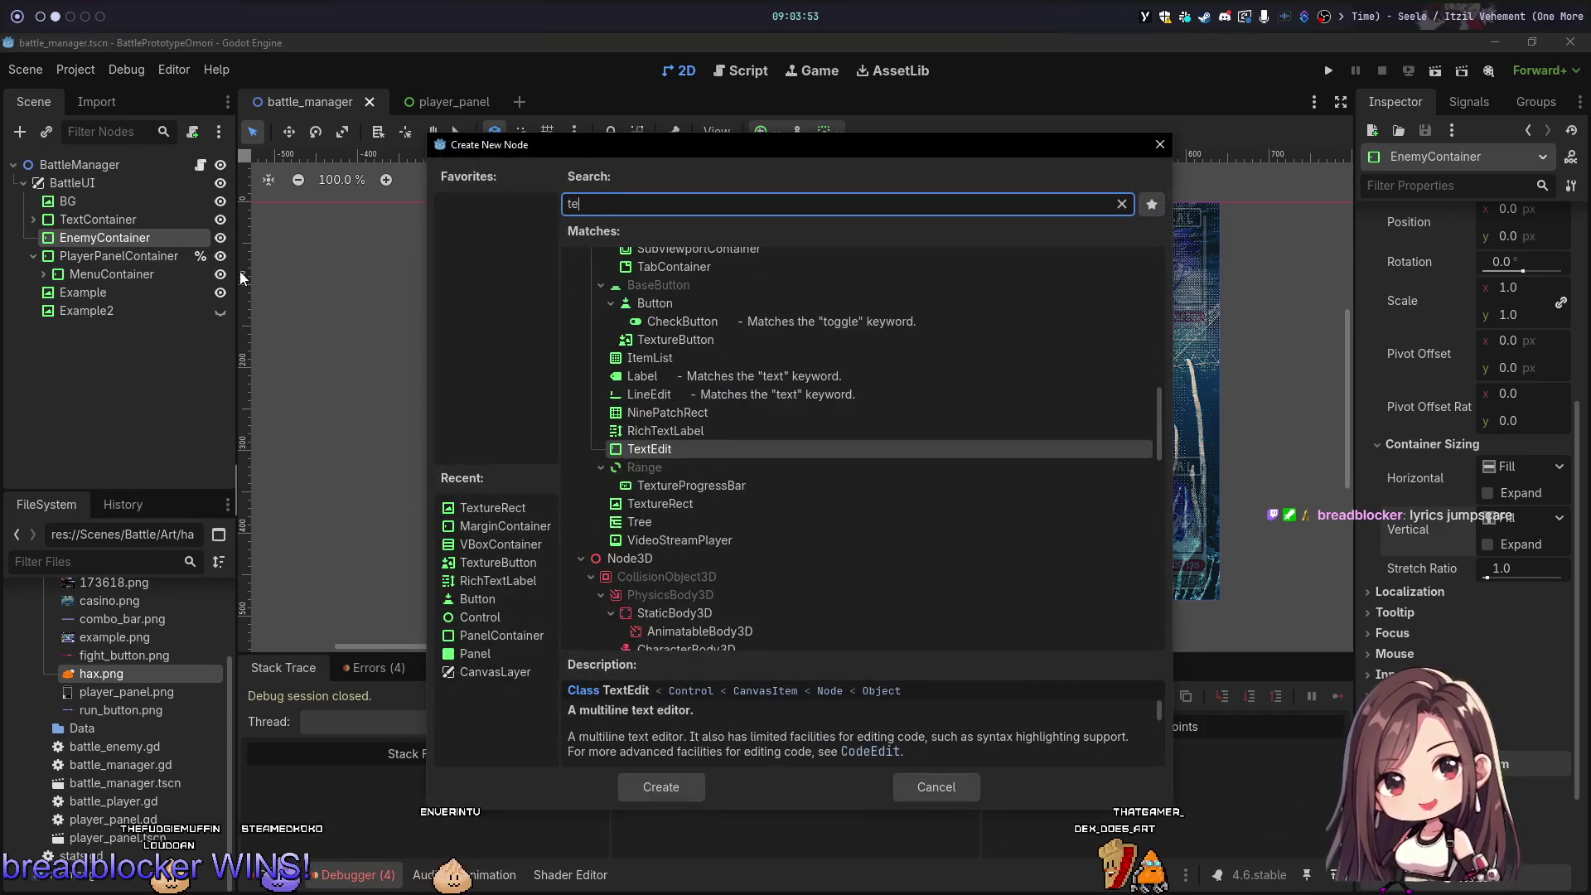
key("Return")
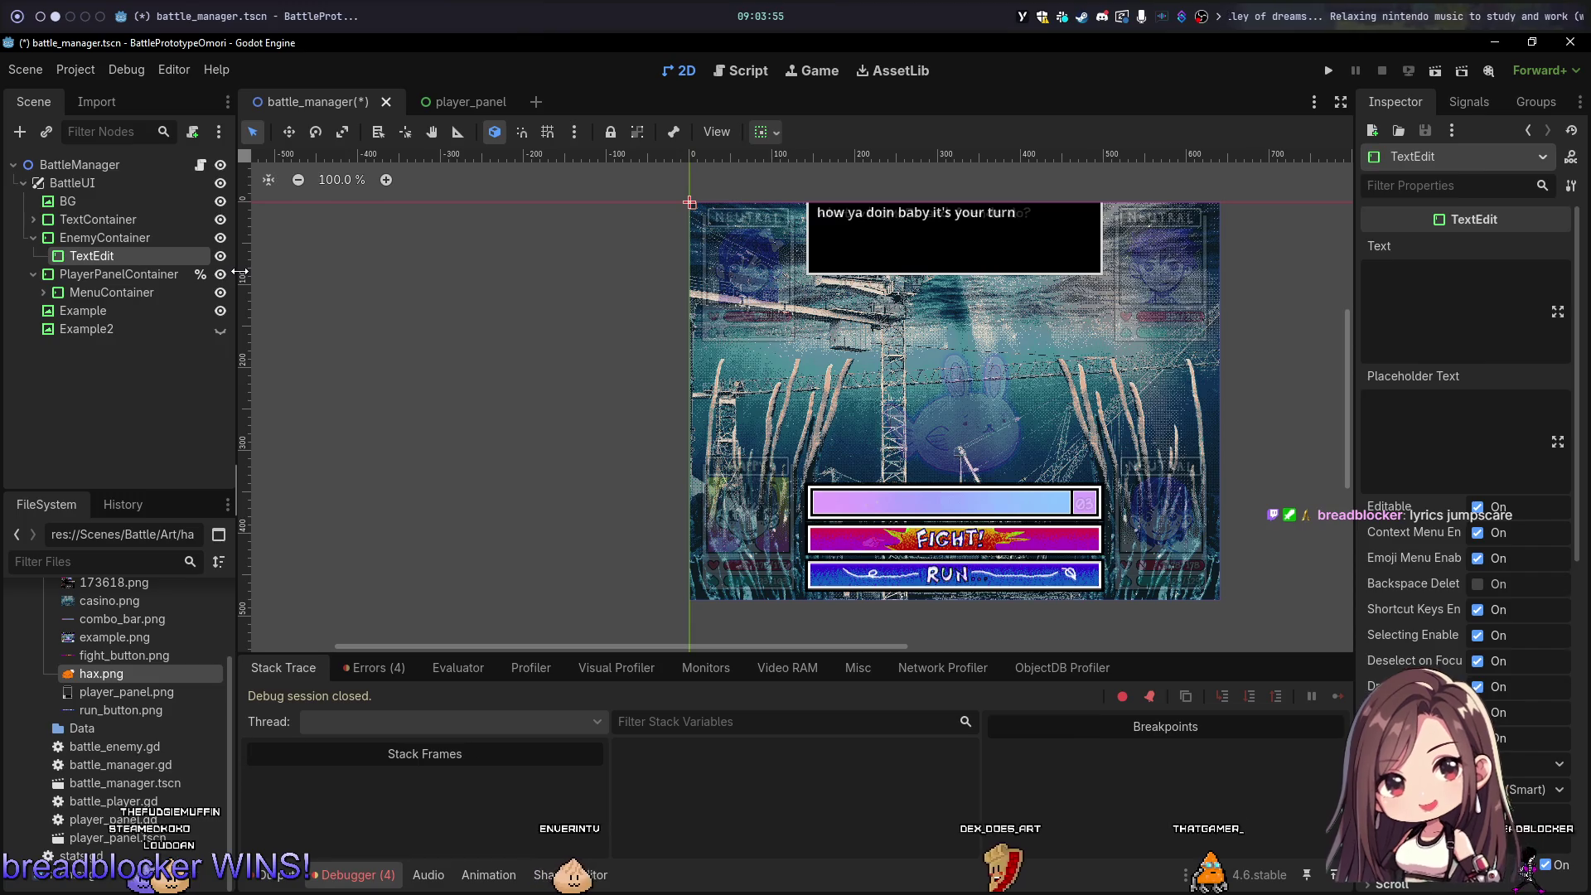
key("ctrl+z")
Step: Create a TextureRect under EnemyContainer and assign hax.png as its texture
left_click(141, 238)
key("ctrl+a")
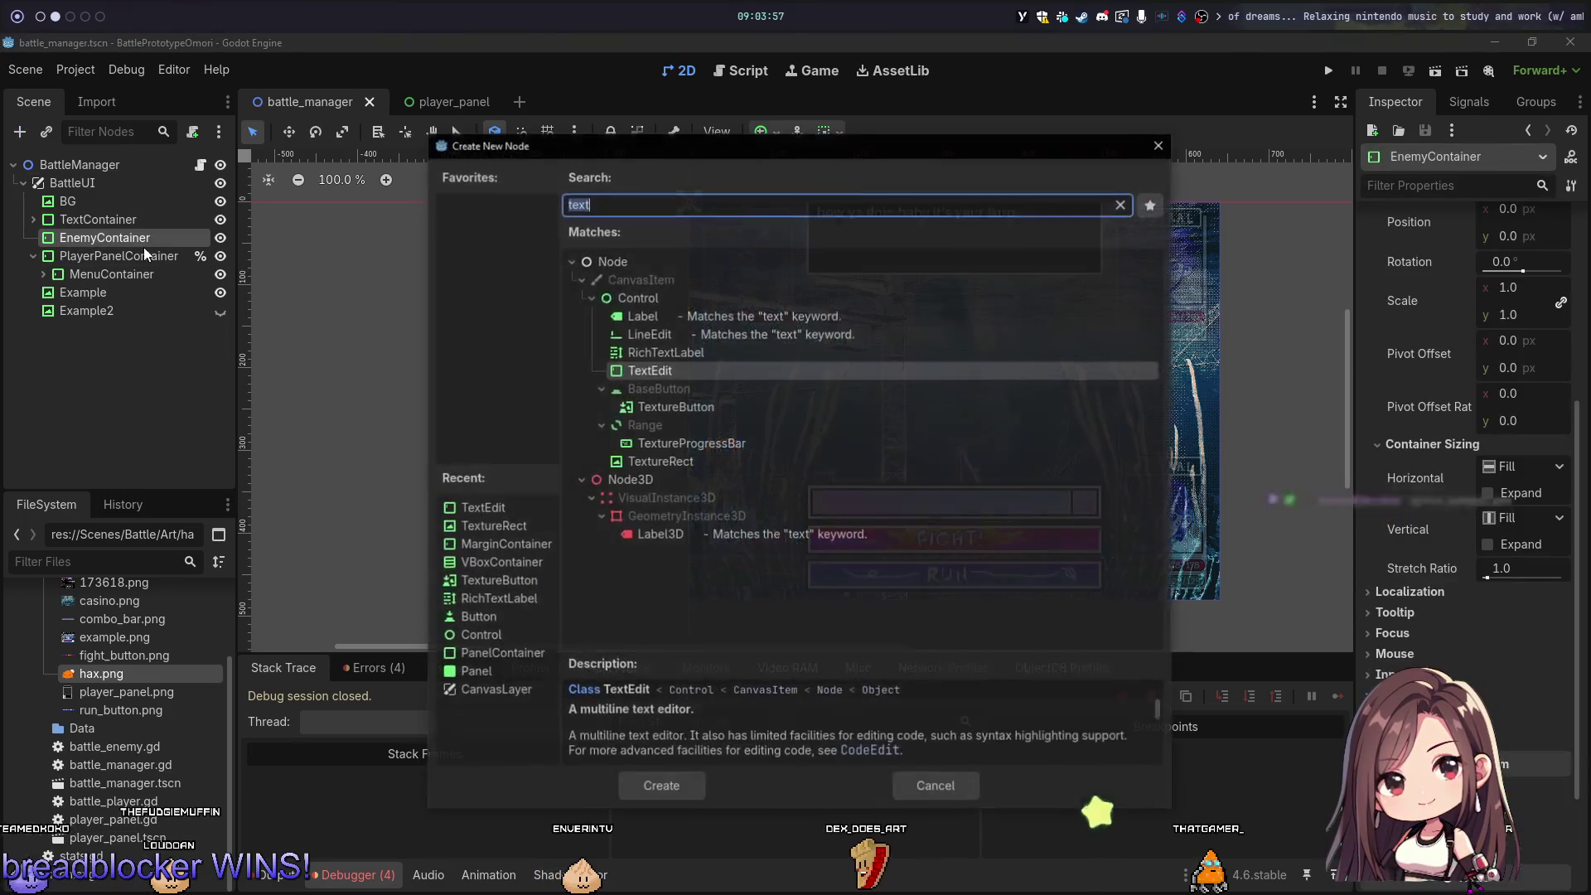
key("Return")
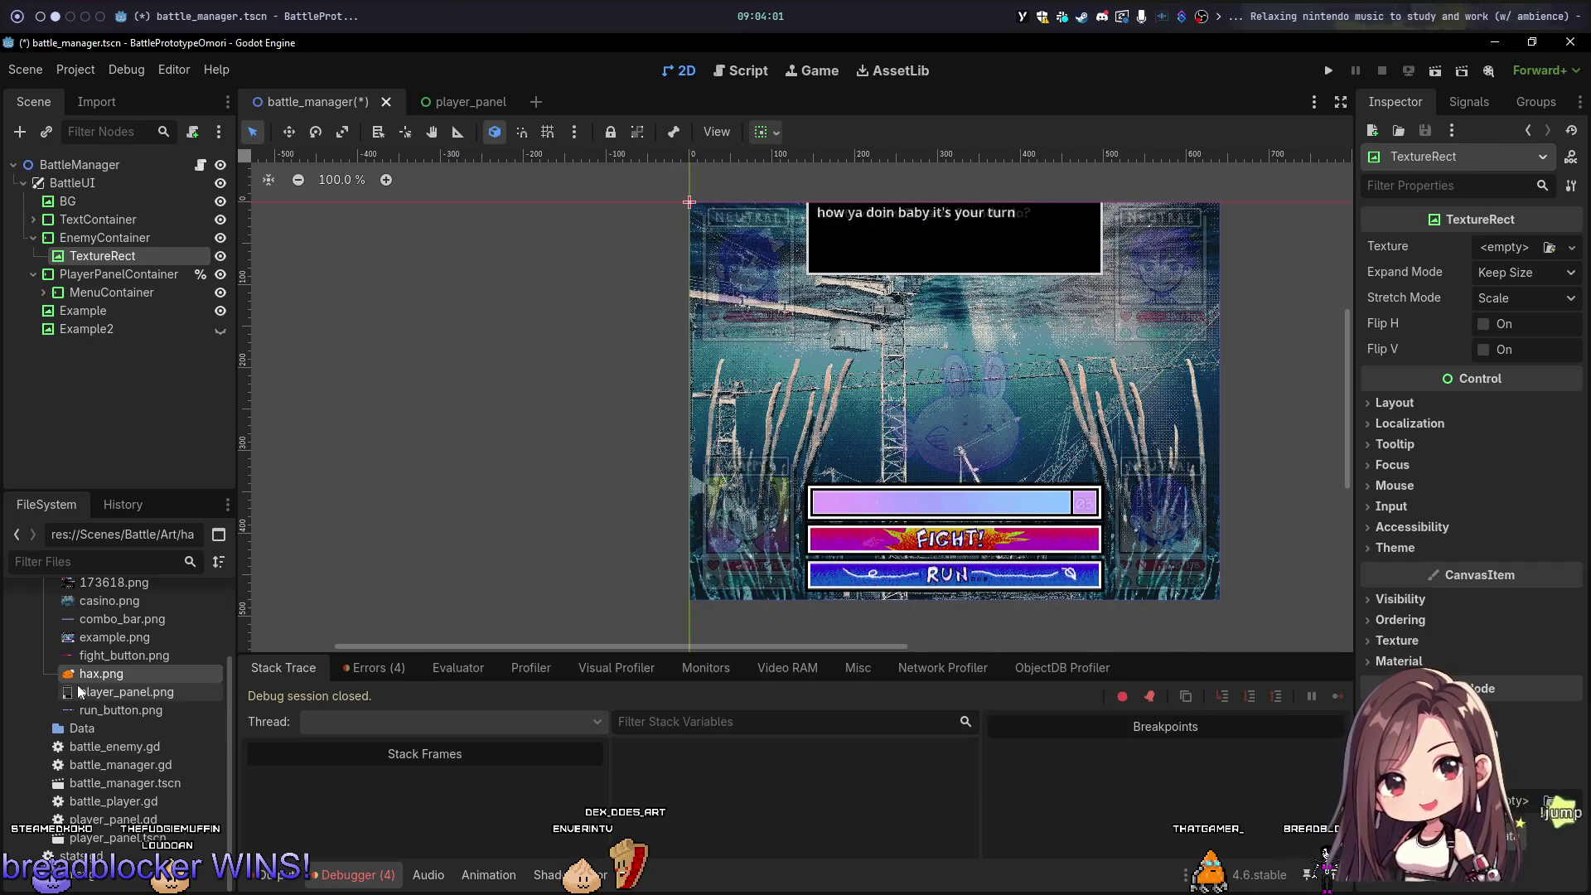
mouse_move(81, 678)
left_mouse_down()
mouse_move(514, 608)
mouse_move(1434, 302)
mouse_move(1437, 256)
left_mouse_up()
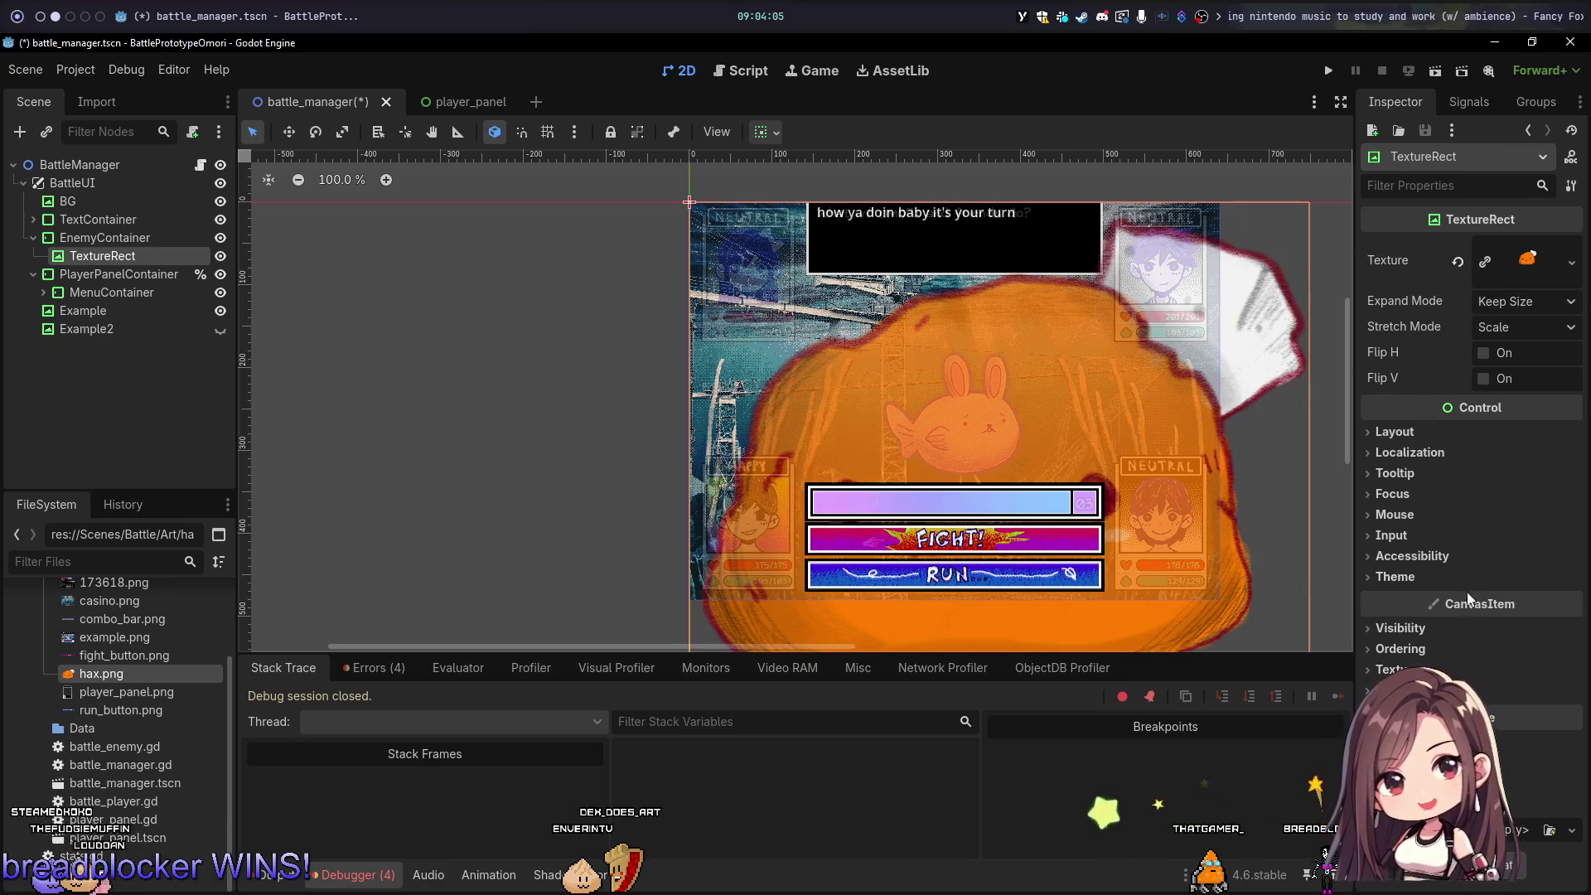
left_click(1396, 432)
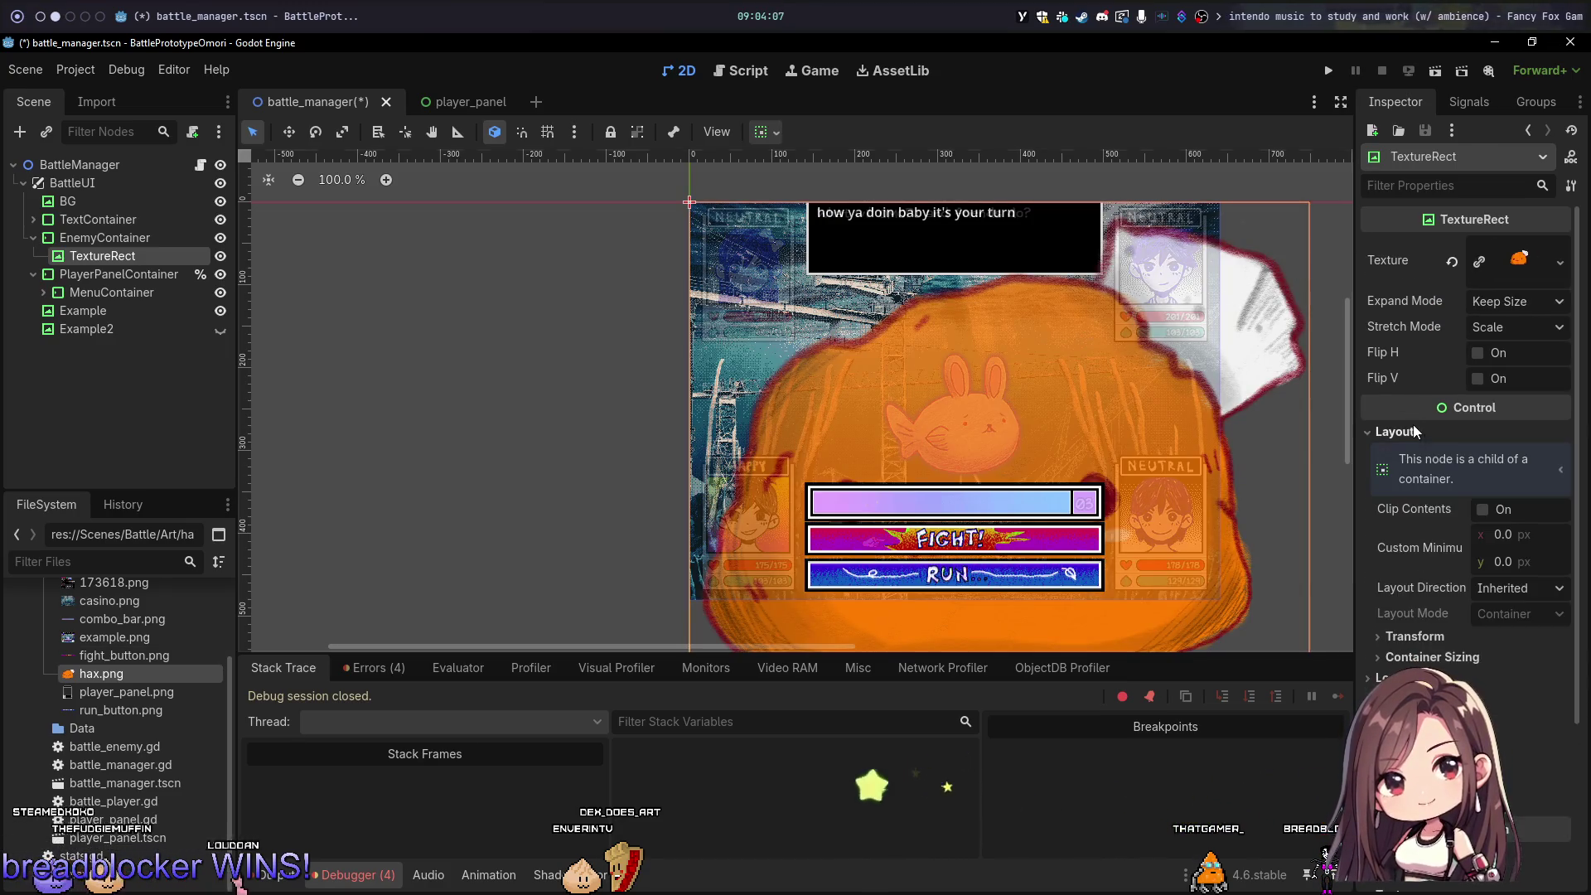
left_click(1424, 637)
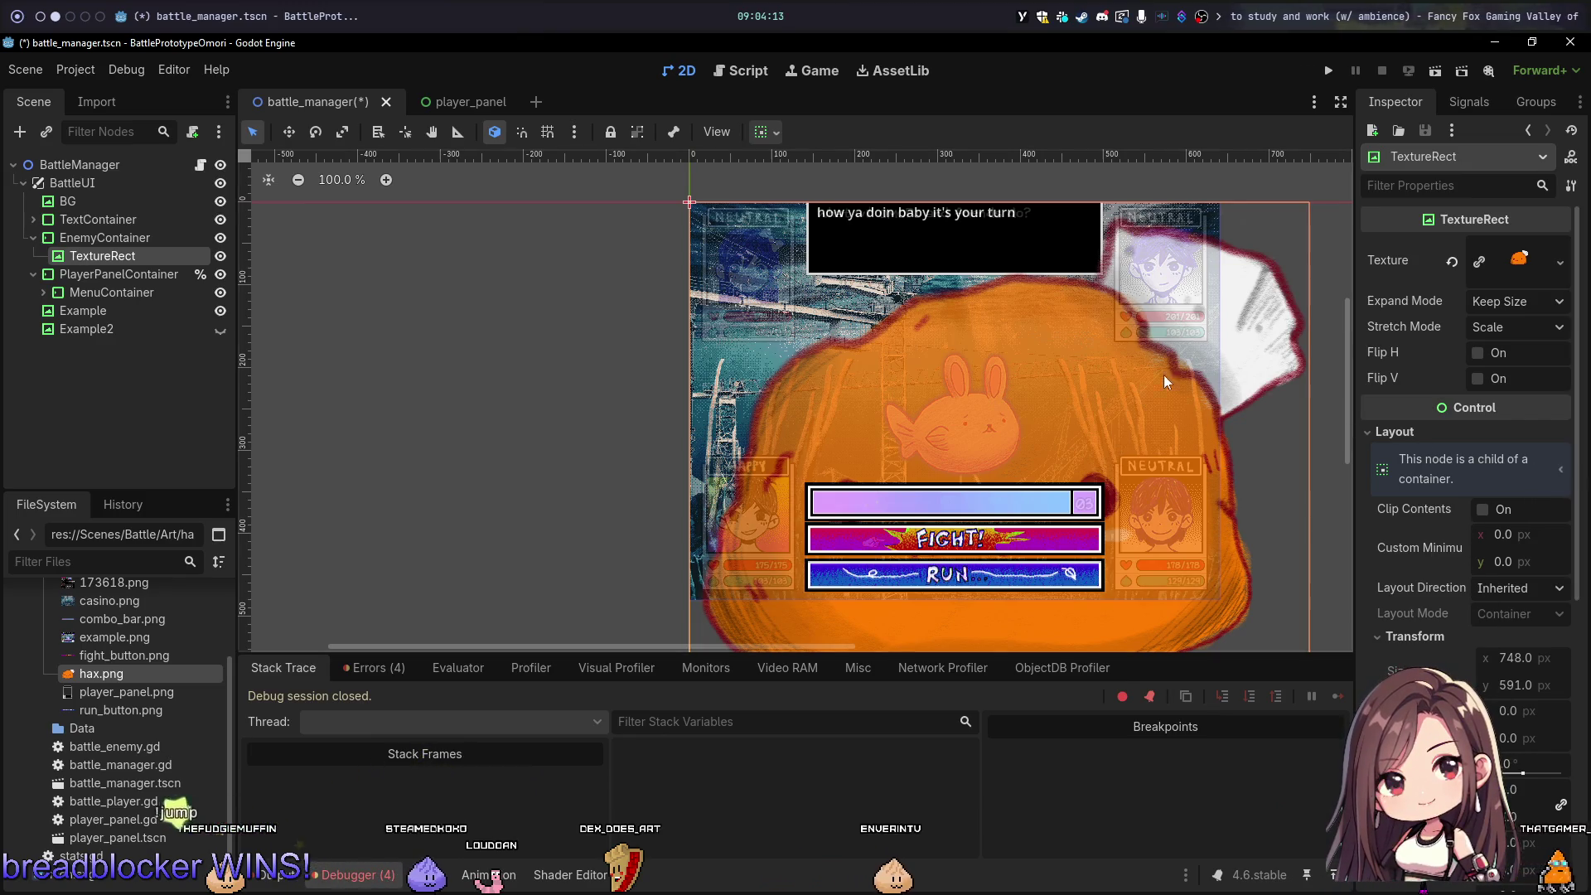
scroll(994, 323, "down", 3)
scroll(1006, 380, "up", 4)
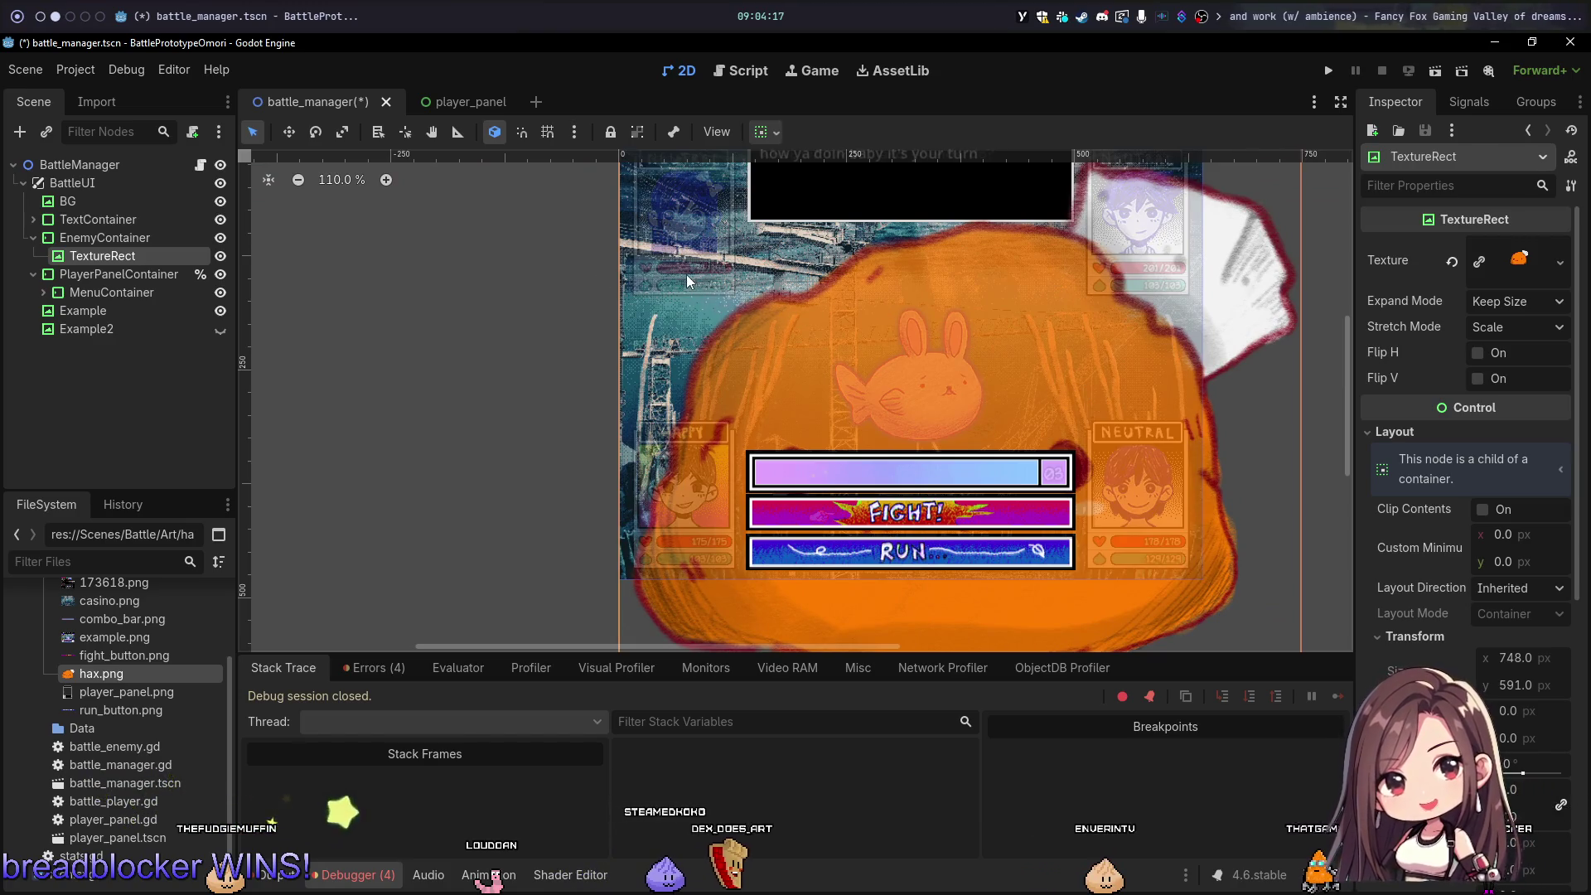
scroll(1467, 497, "down", 3)
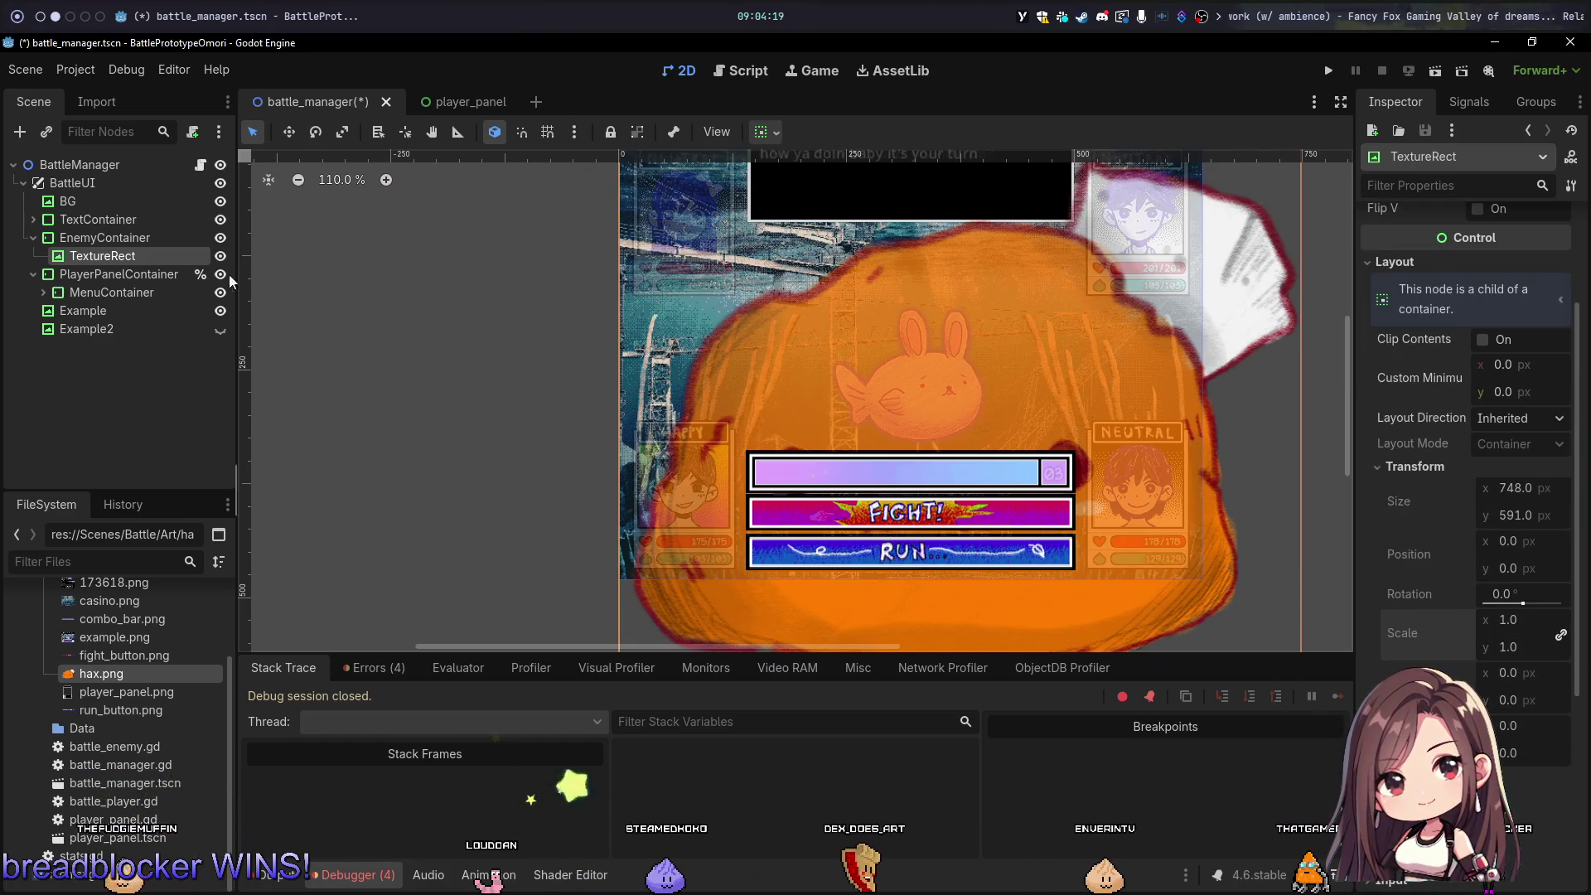
left_click(104, 238)
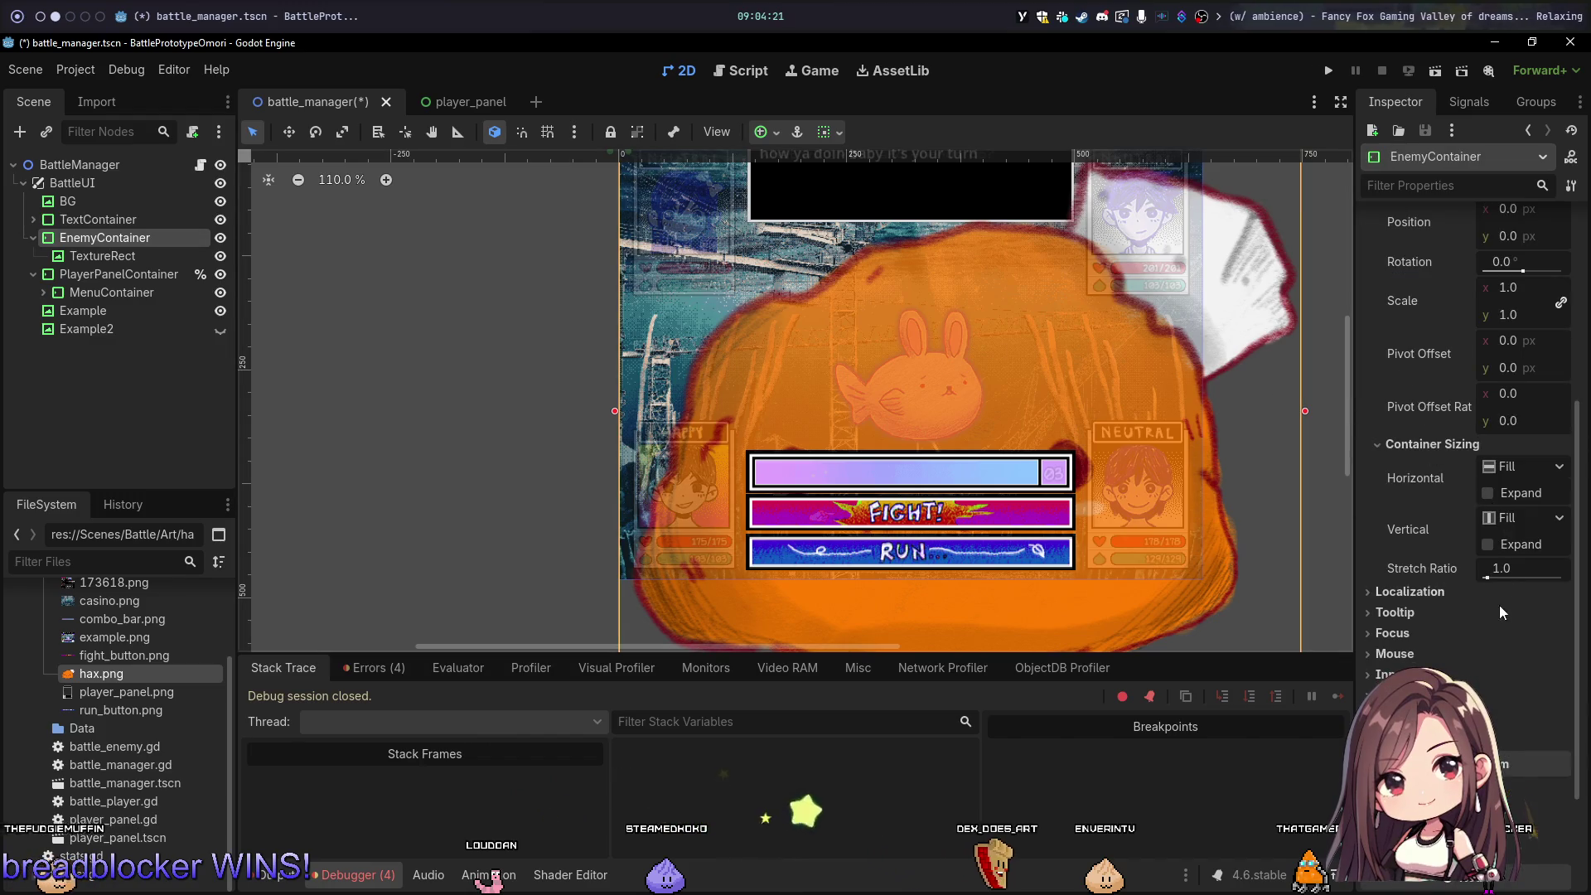
left_click(1510, 684)
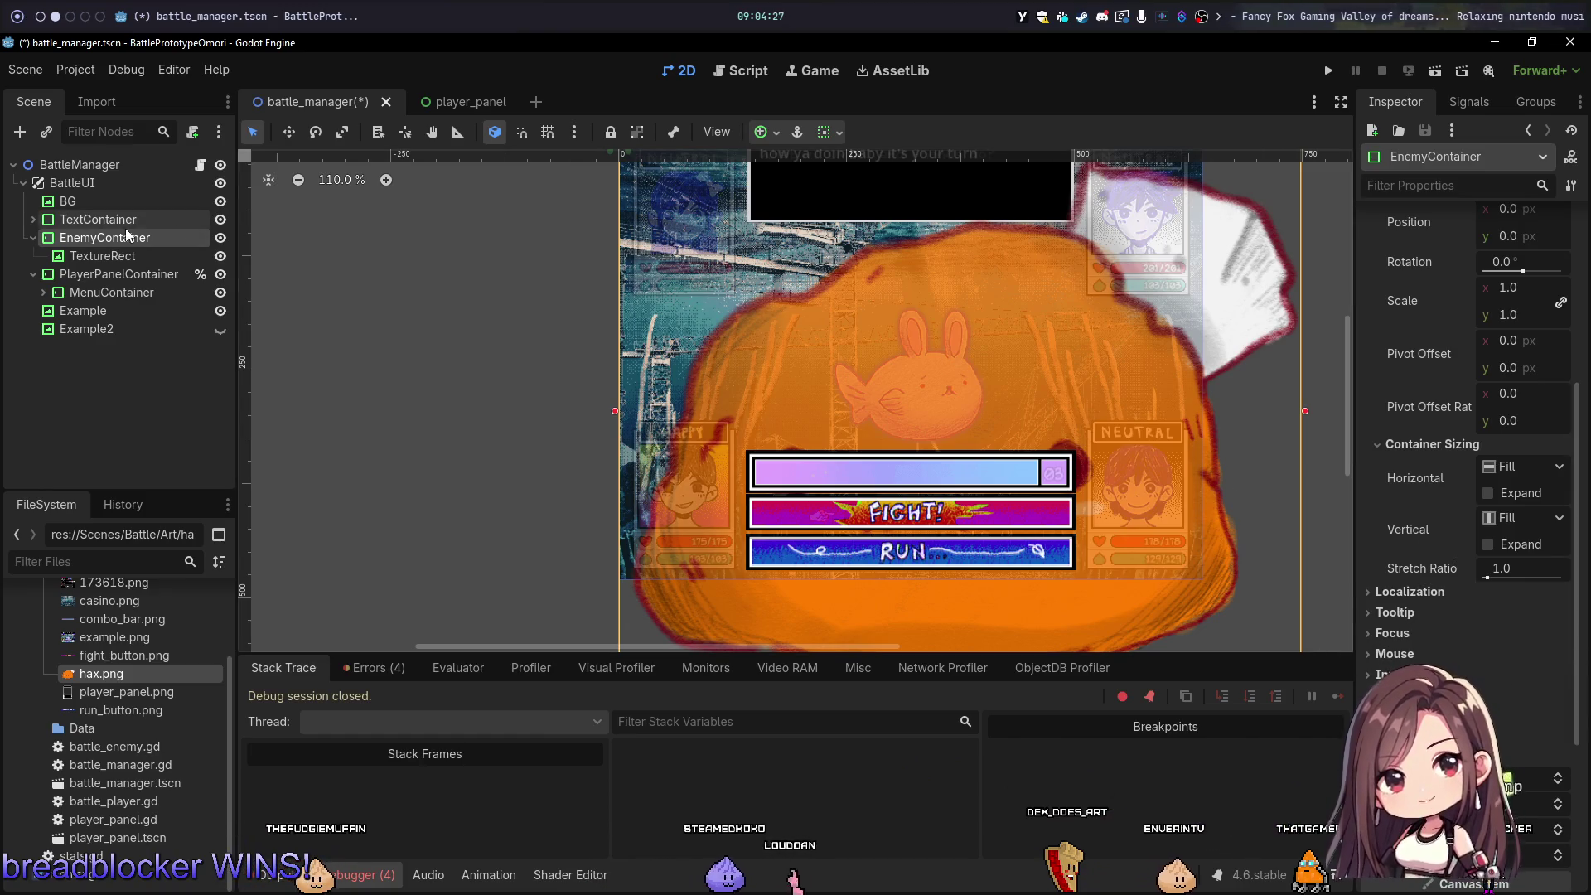
left_click(107, 247)
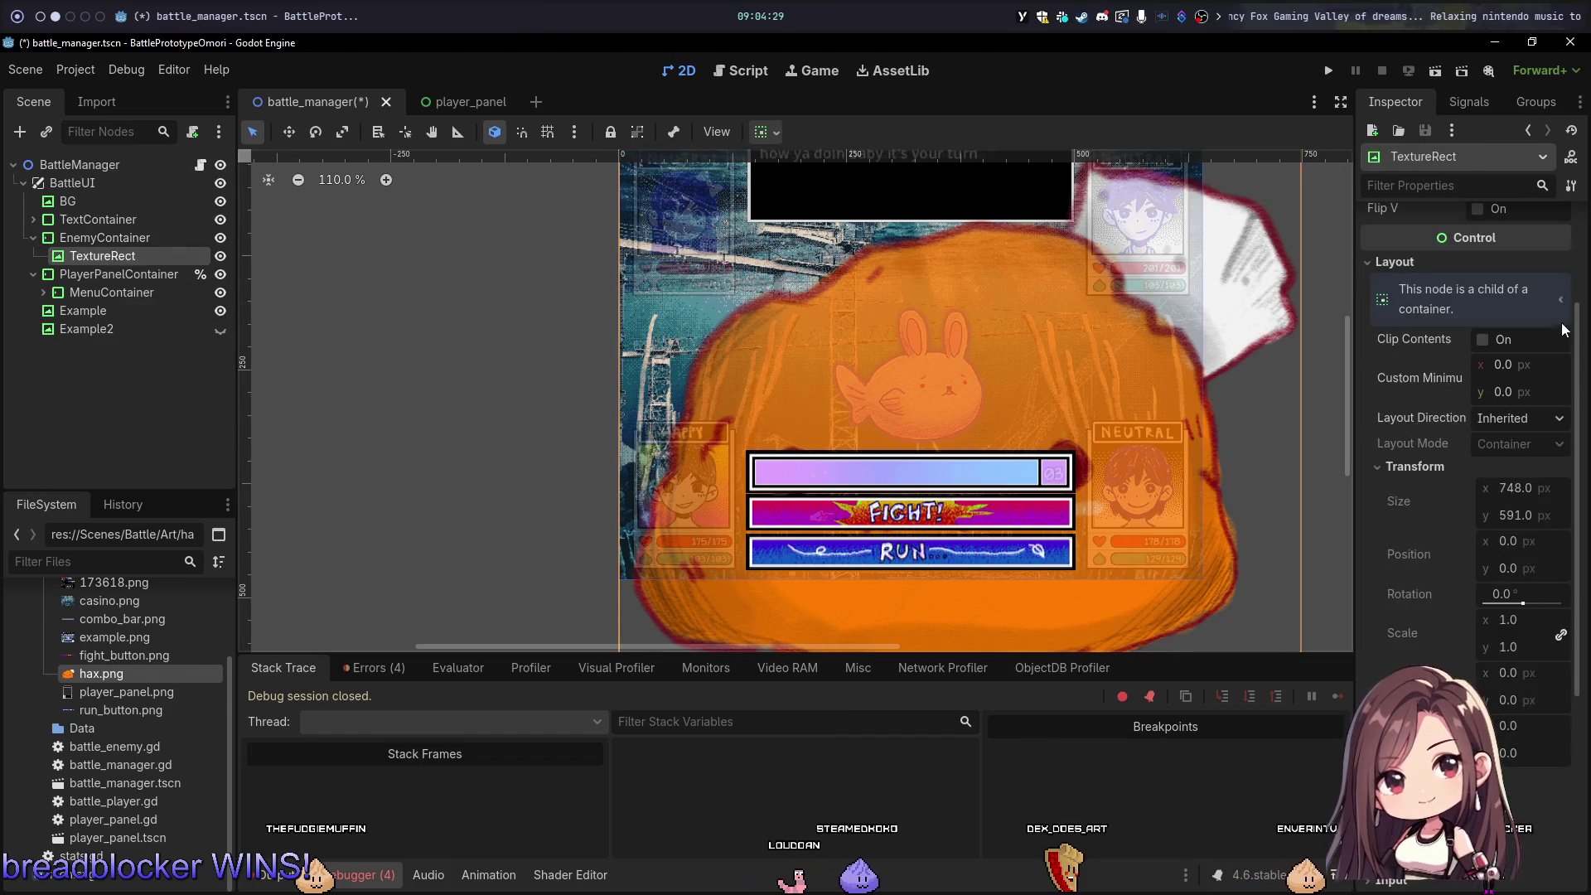
left_click(1431, 471)
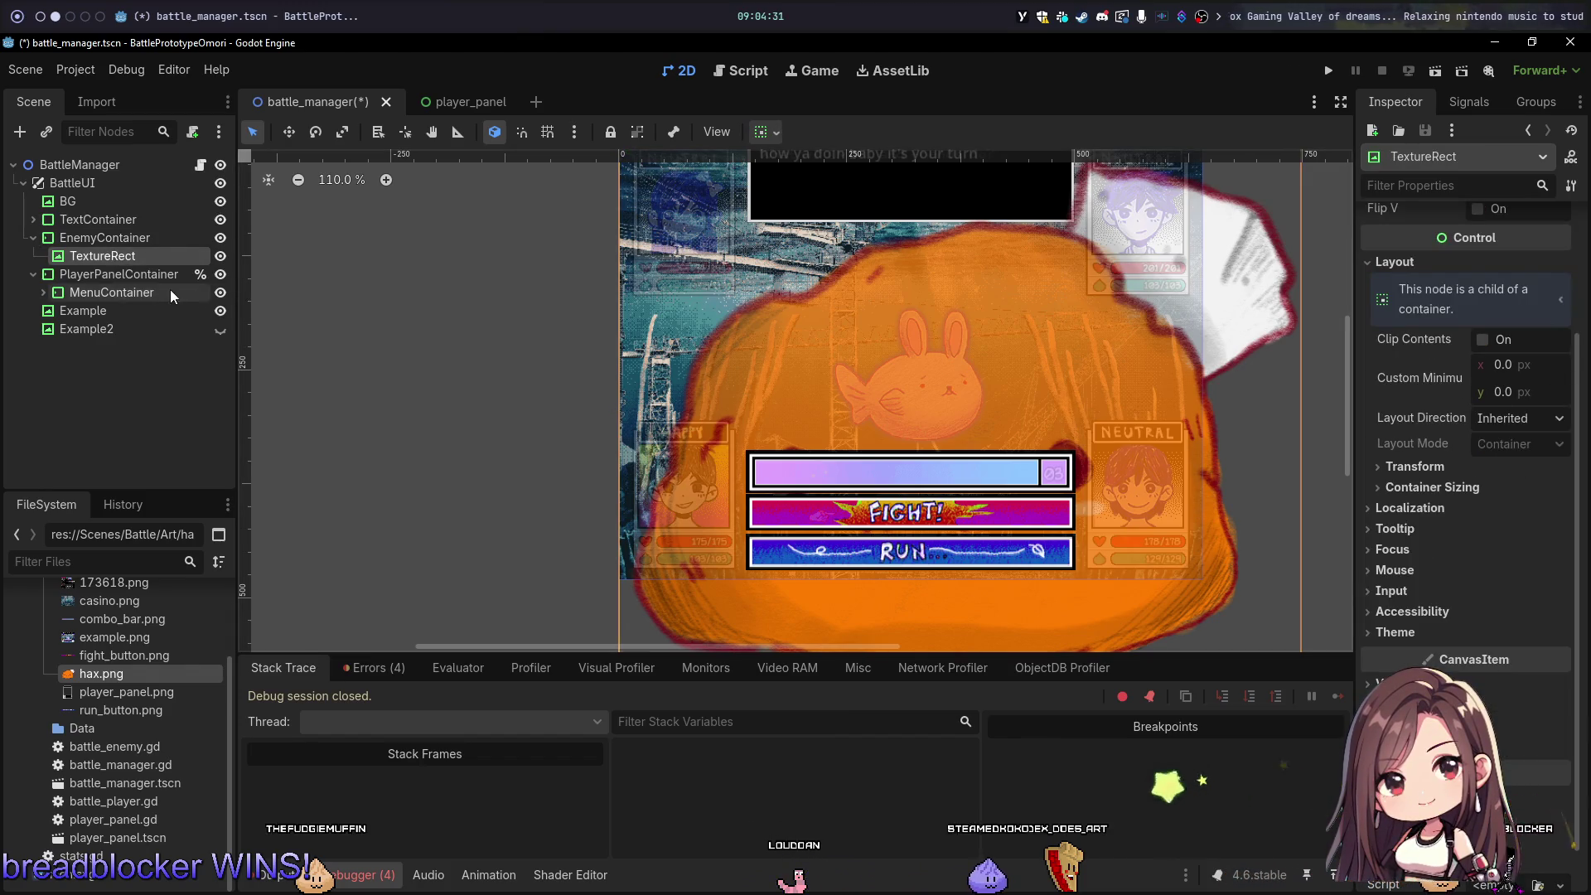
left_click(116, 237)
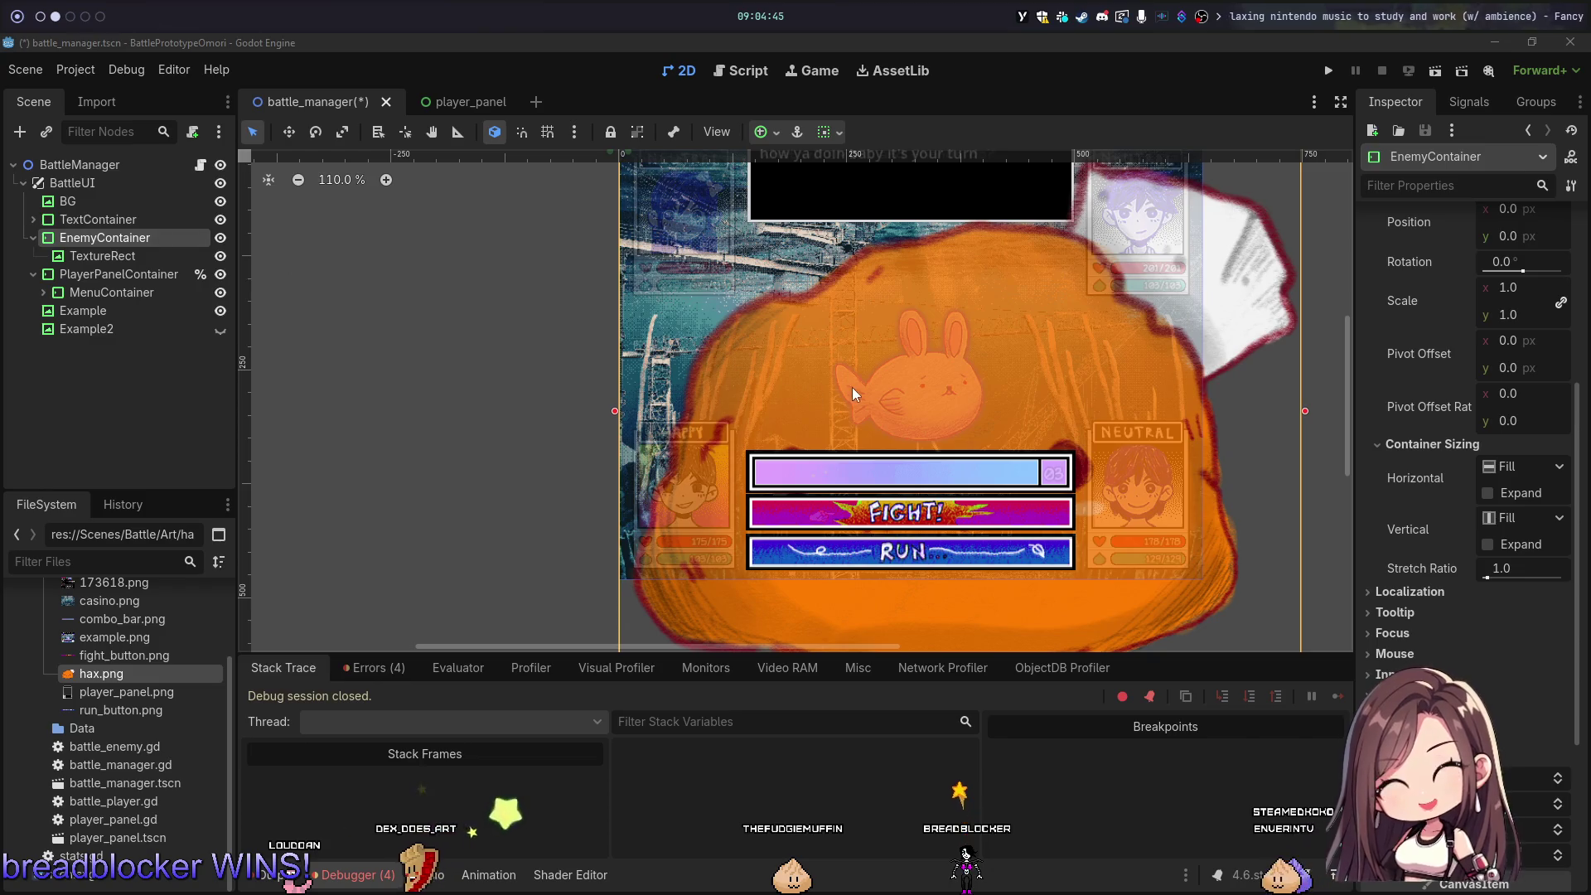
Step: Scroll through EnemyContainer's Inspector and collapse its Theme Overrides section
scroll(1063, 386, "down", 4)
scroll(1062, 383, "down", 1)
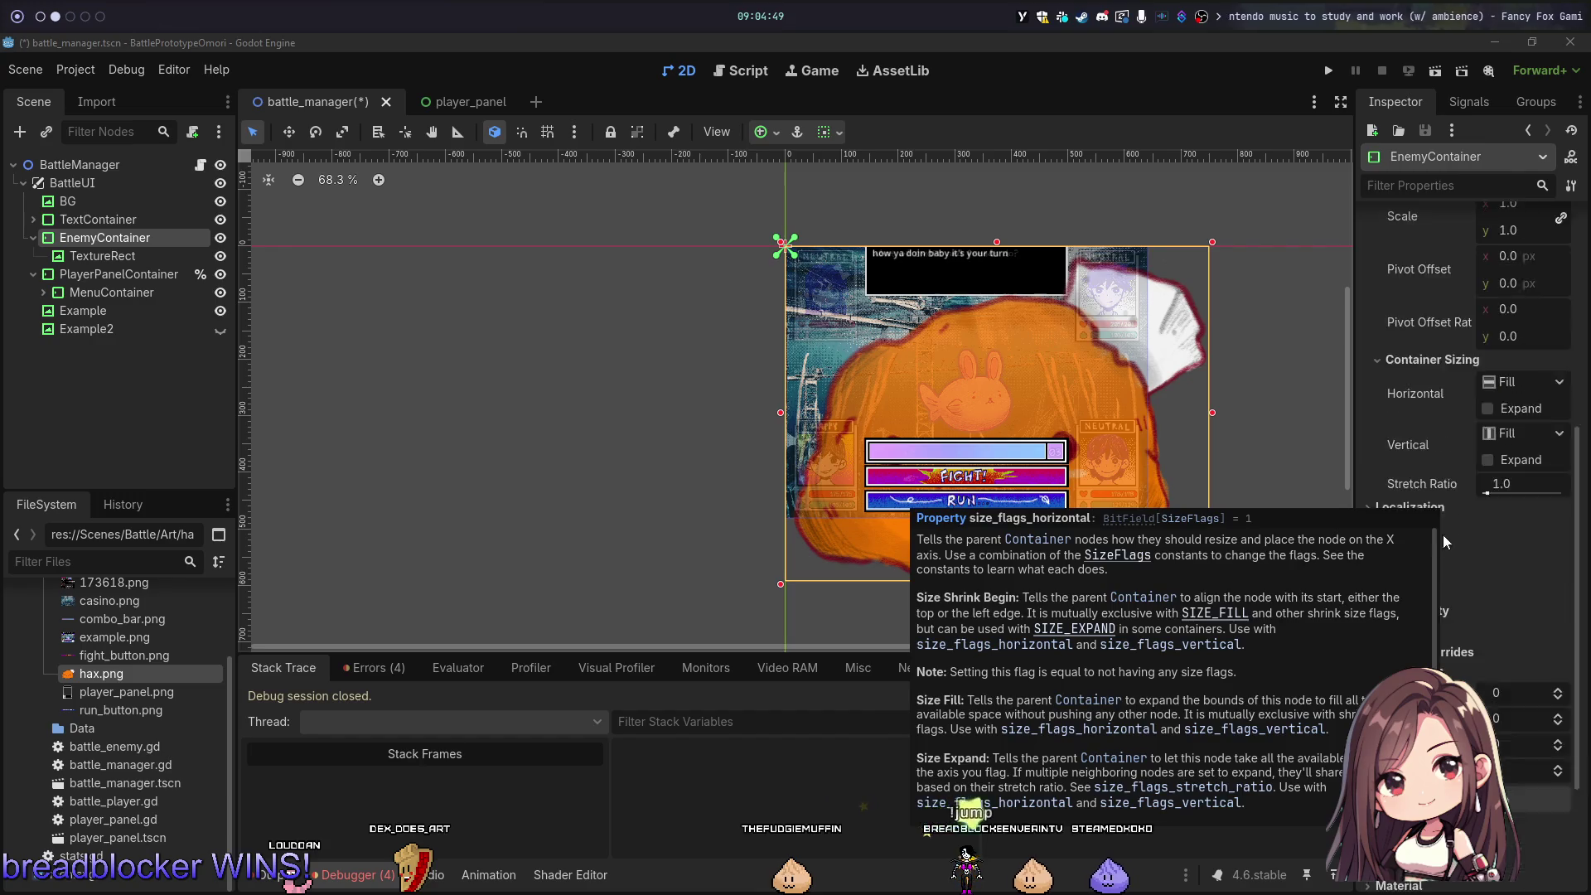
scroll(1444, 535, "down", 3)
scroll(1459, 373, "up", 6)
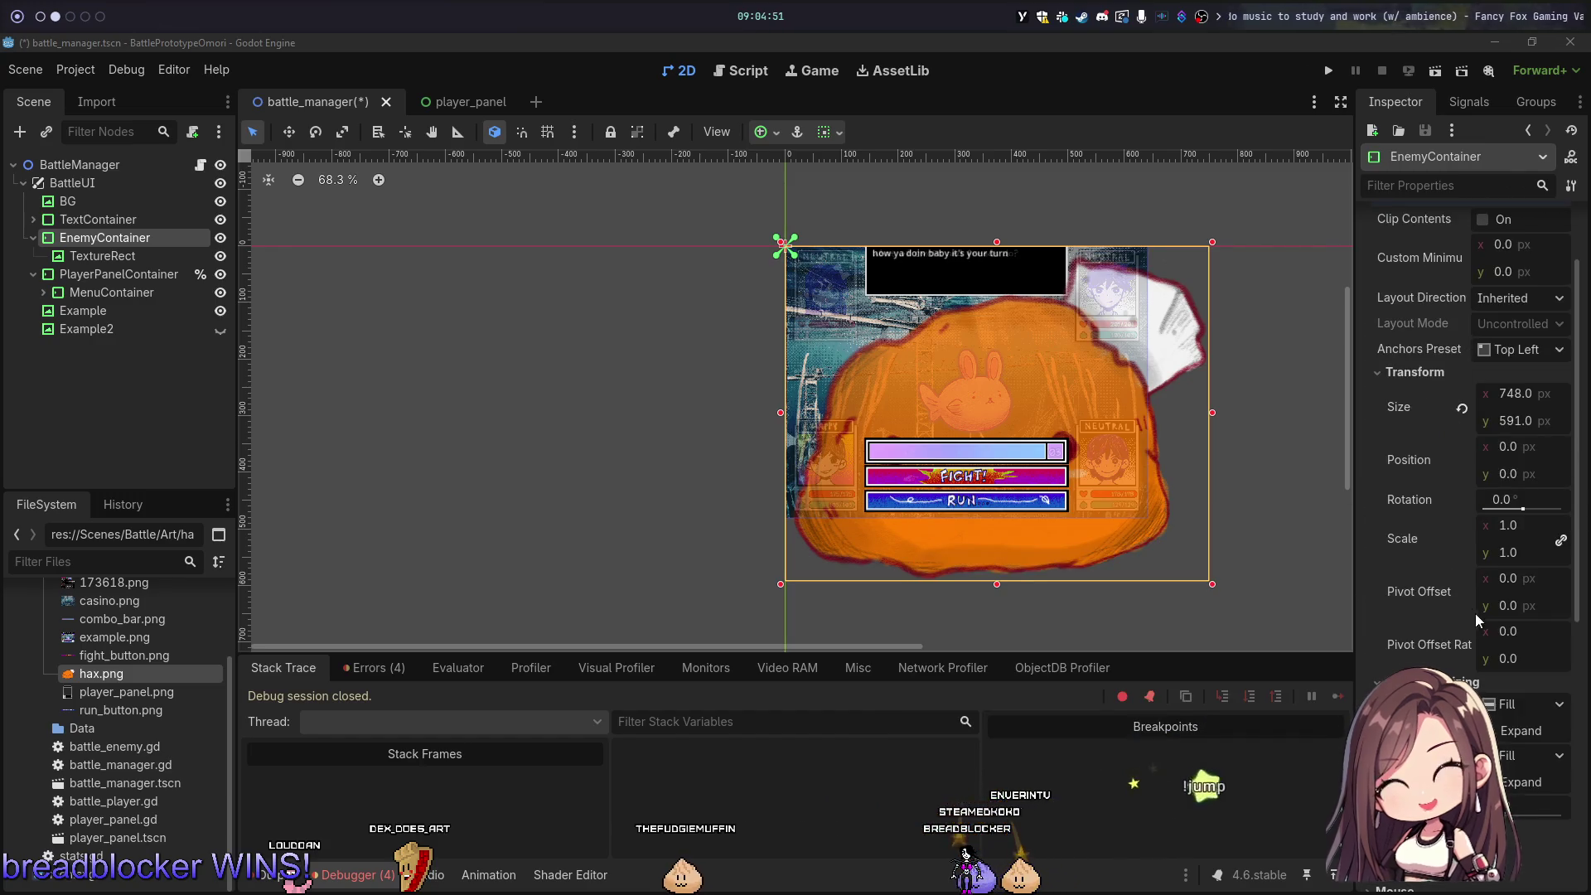
scroll(1405, 554, "up", 2)
scroll(1424, 567, "down", 5)
scroll(1424, 567, "down", 4)
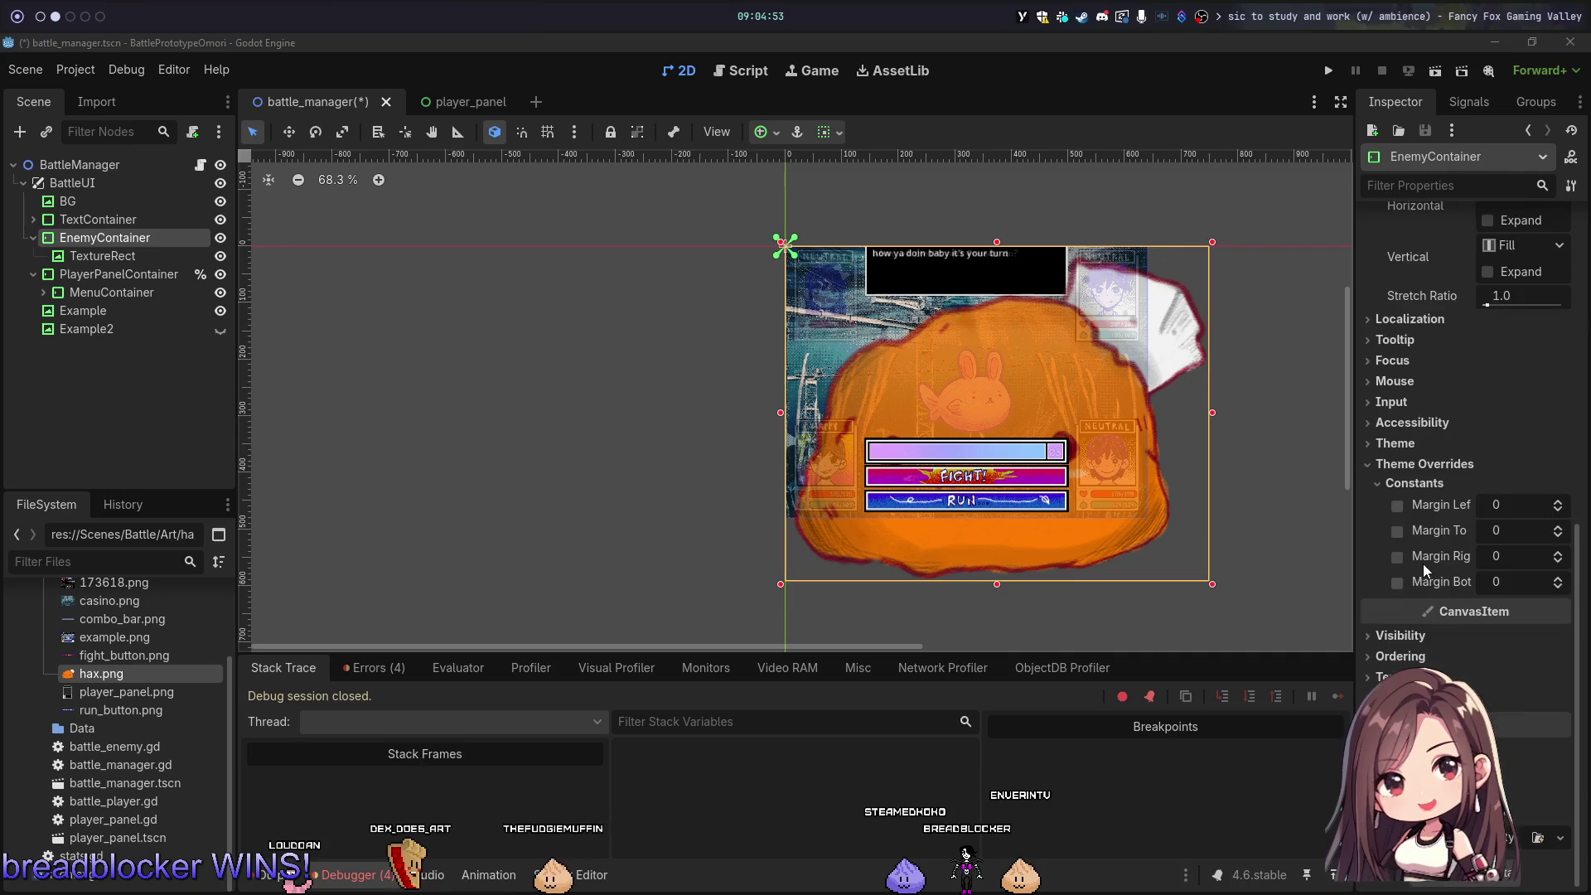
left_click(1401, 472)
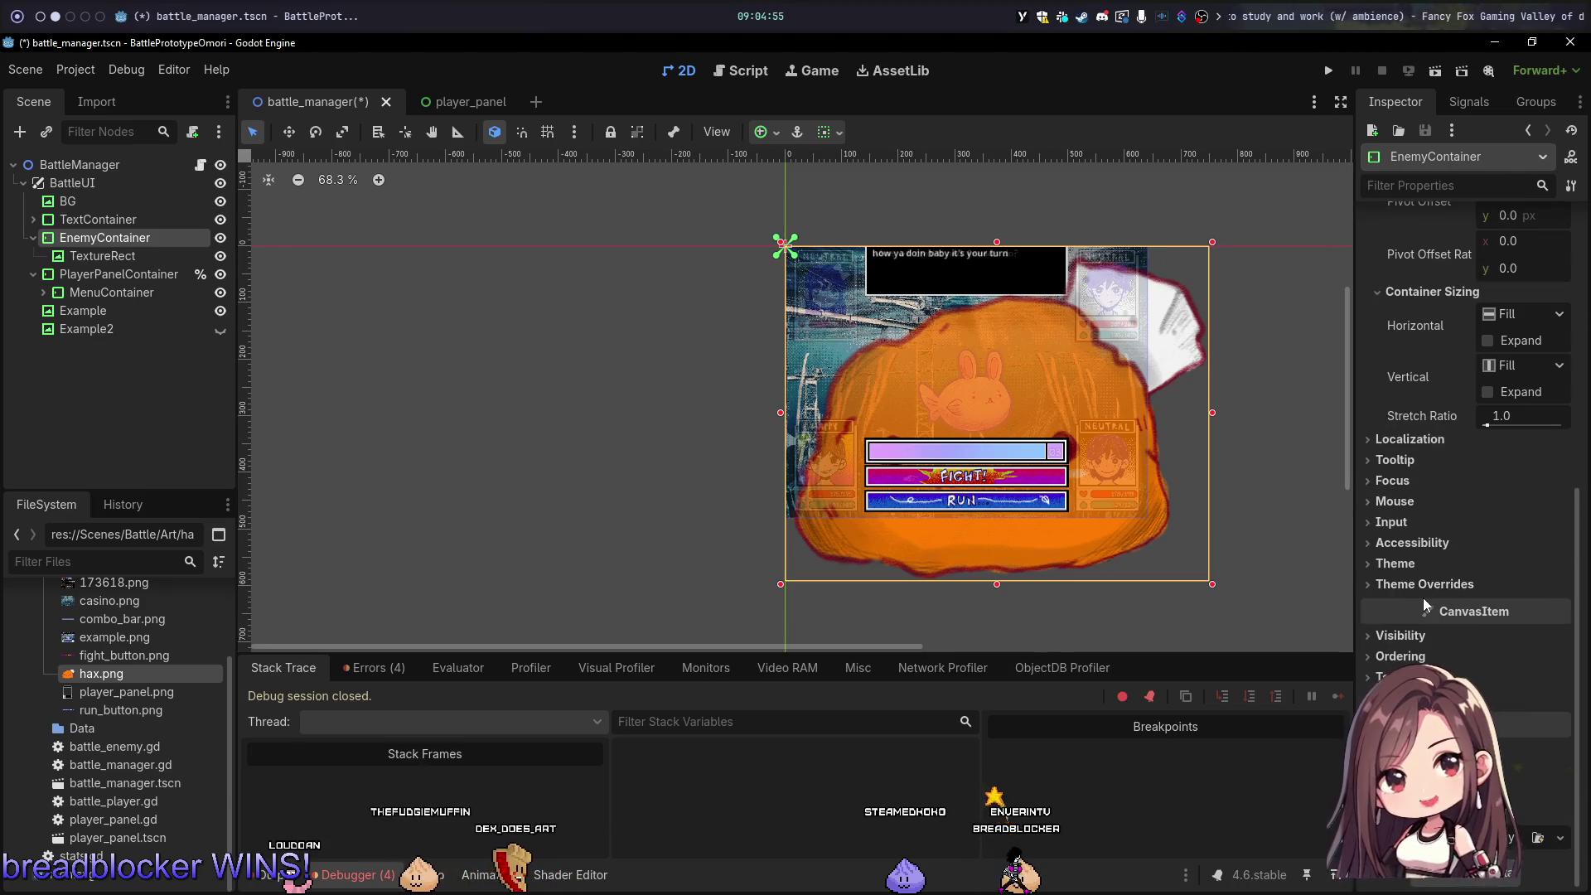
scroll(1424, 461, "up", 5)
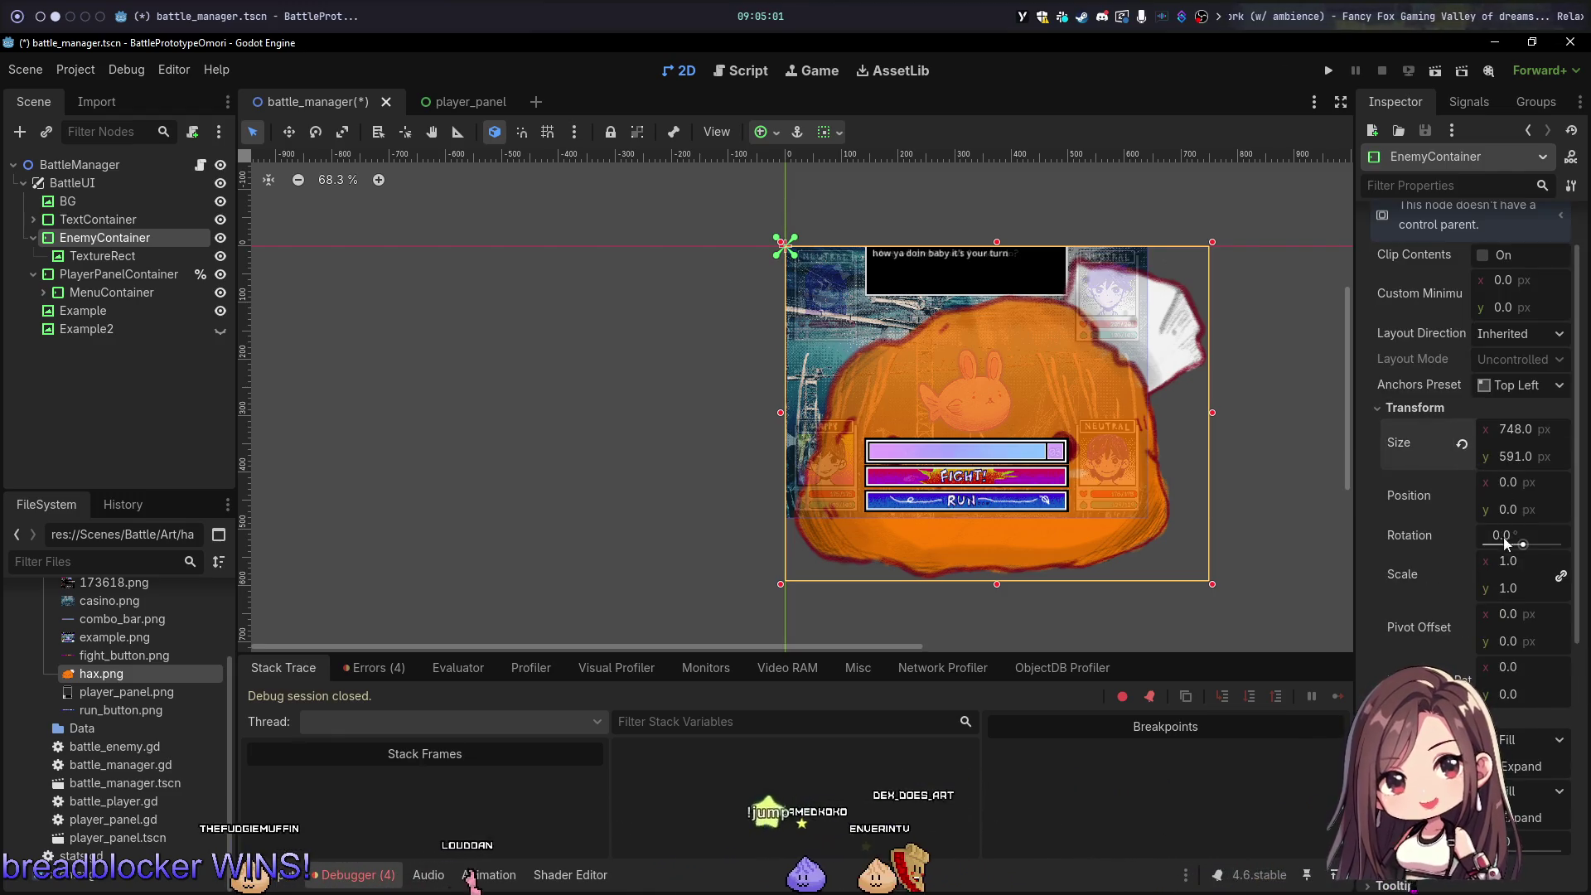
Step: Set EnemyContainer's scale to 0.3, then reduce it to 0.2
left_click(1540, 562)
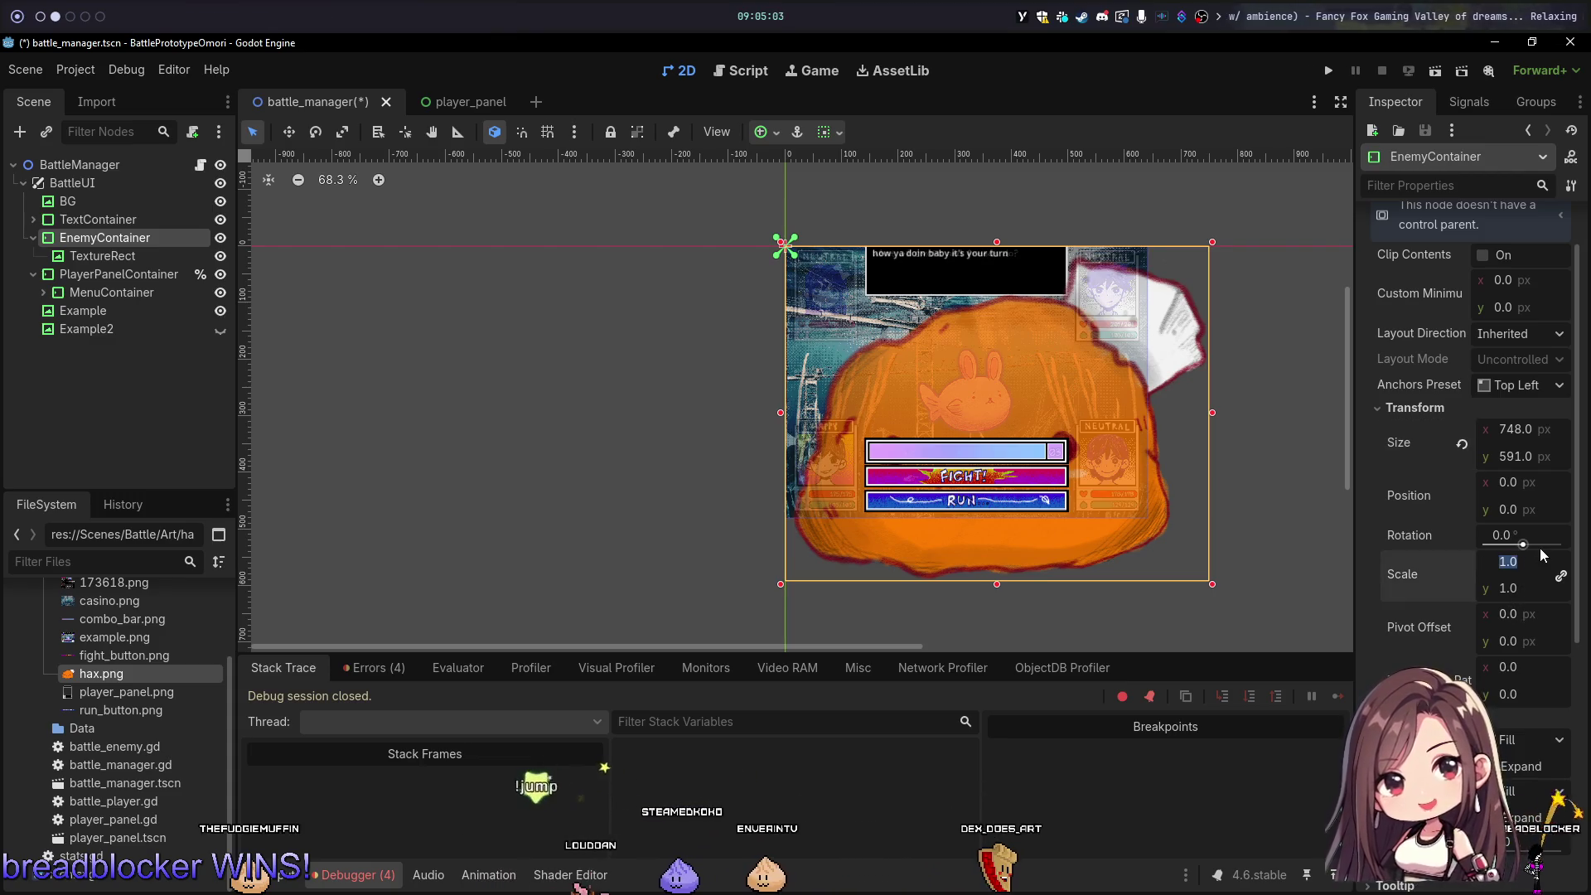
type("0.3")
key("Return")
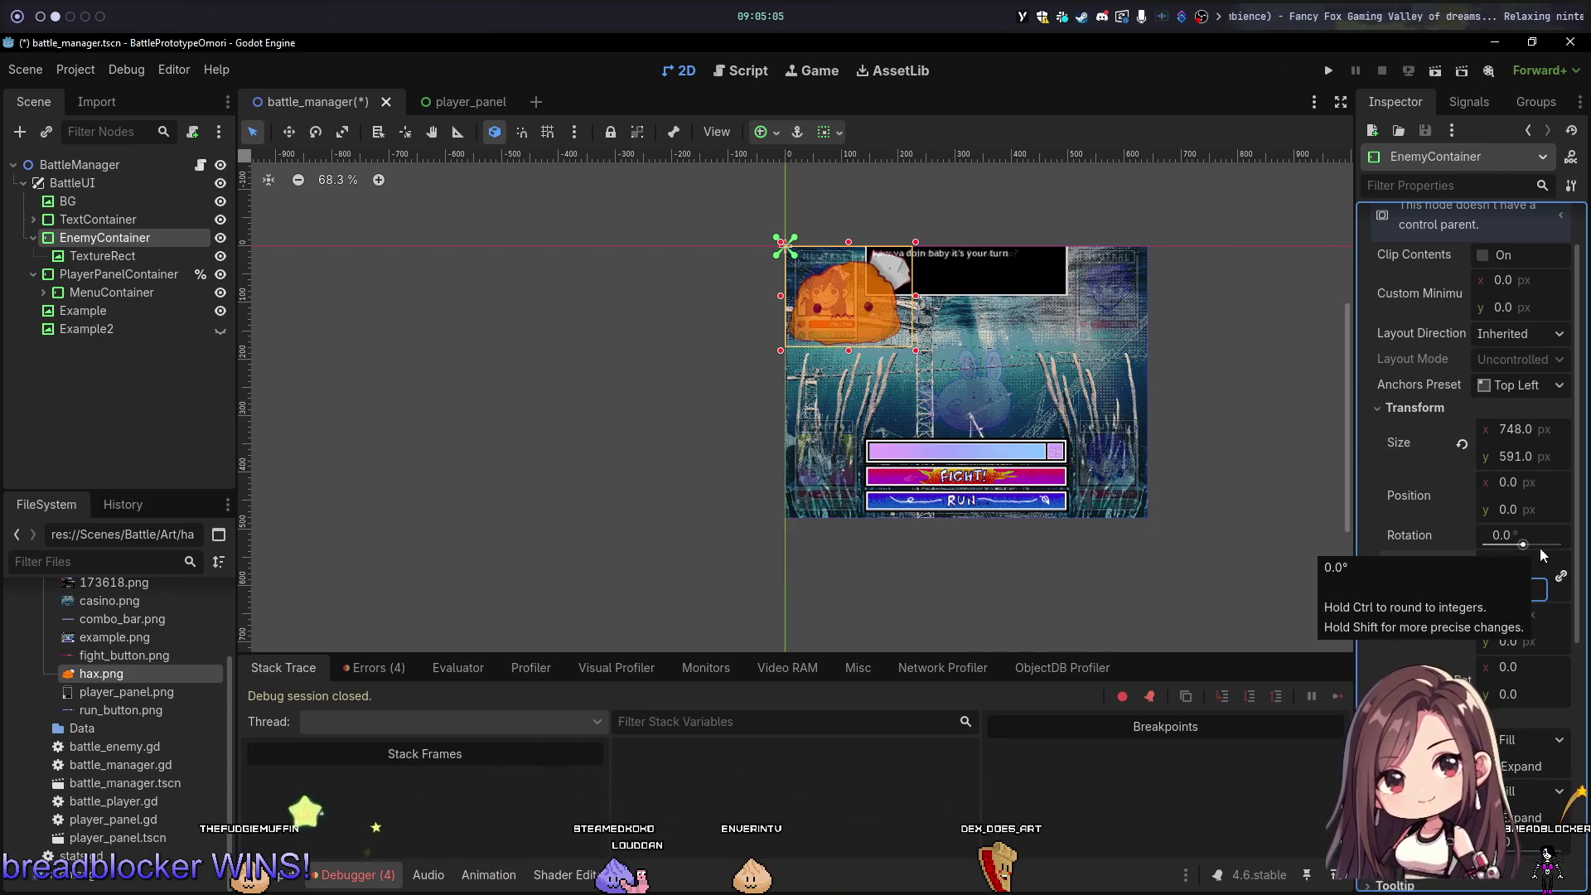
left_click(1519, 560)
type("0.2")
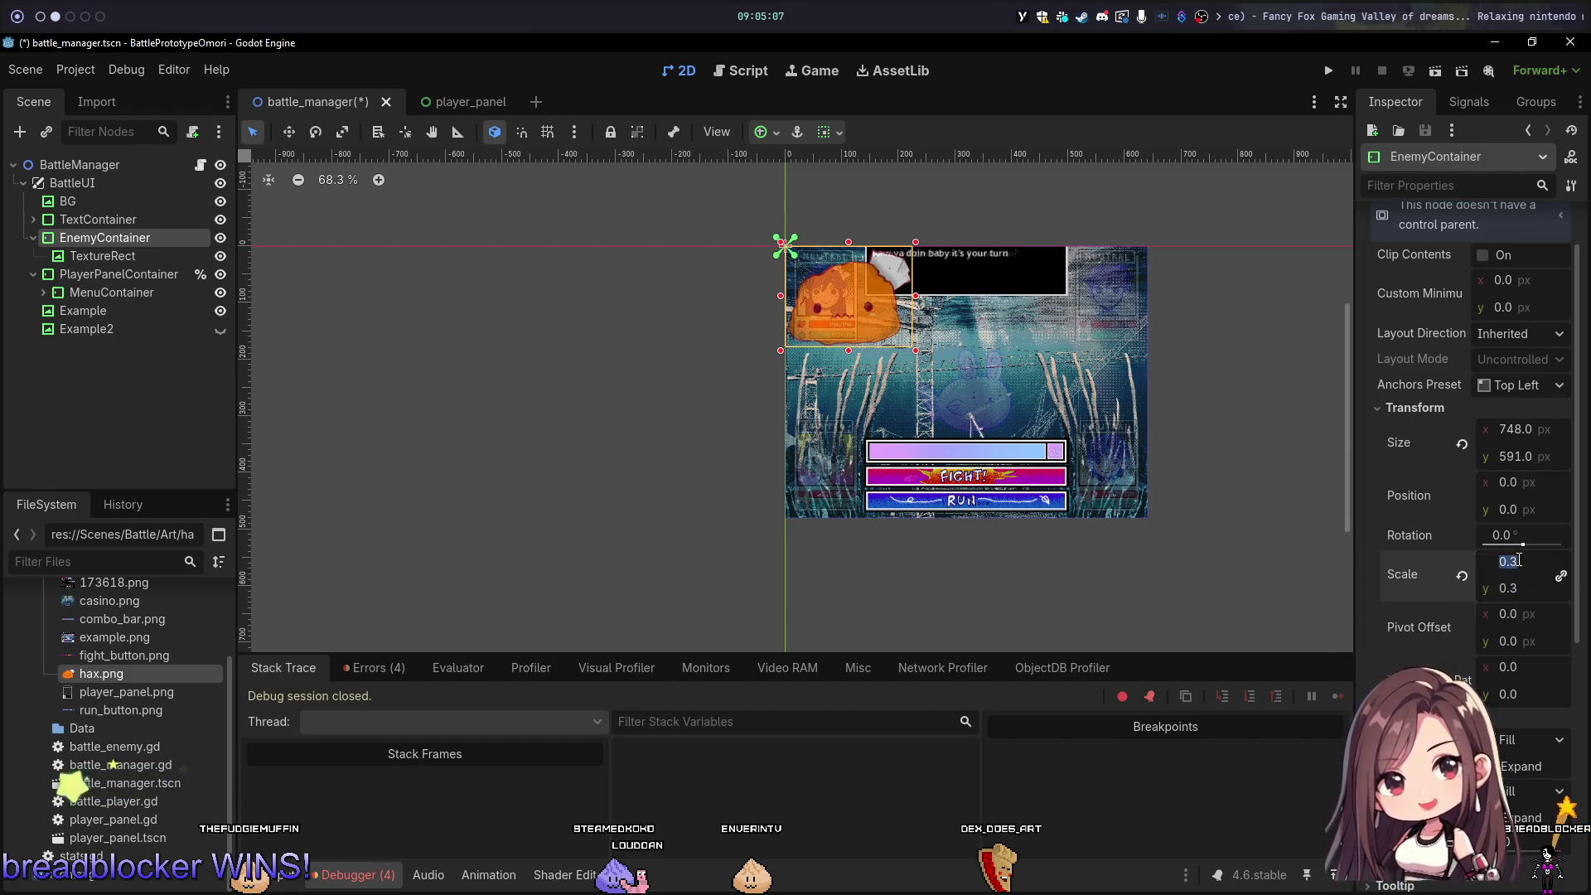
key("Return")
Step: Save the scene and apply the Full Rect anchor preset to EnemyContainer
key("ctrl+s")
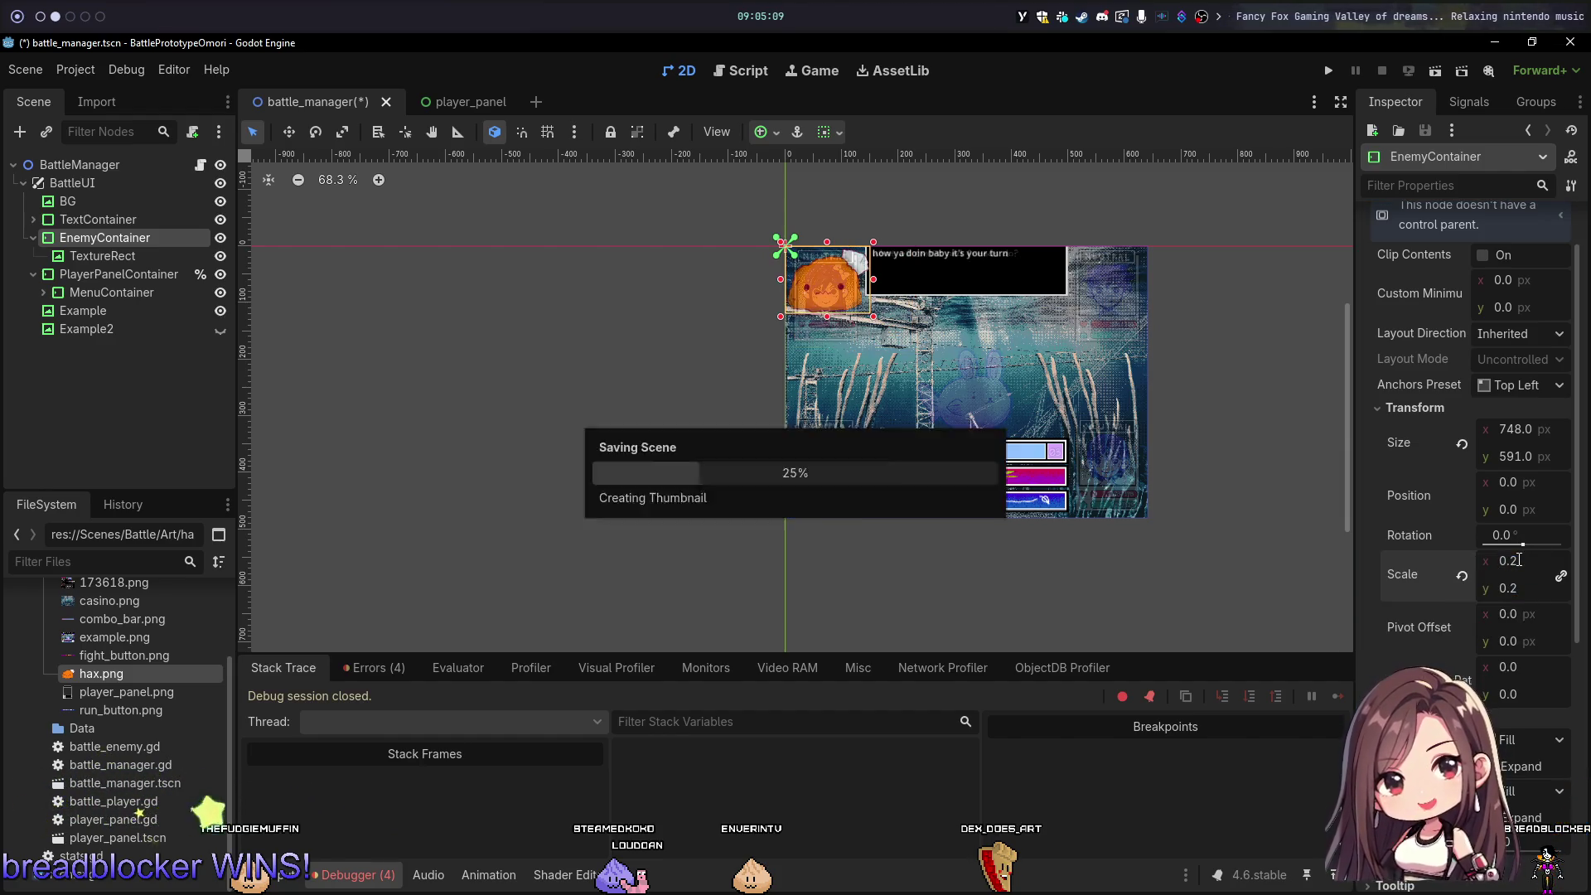
left_click(832, 131)
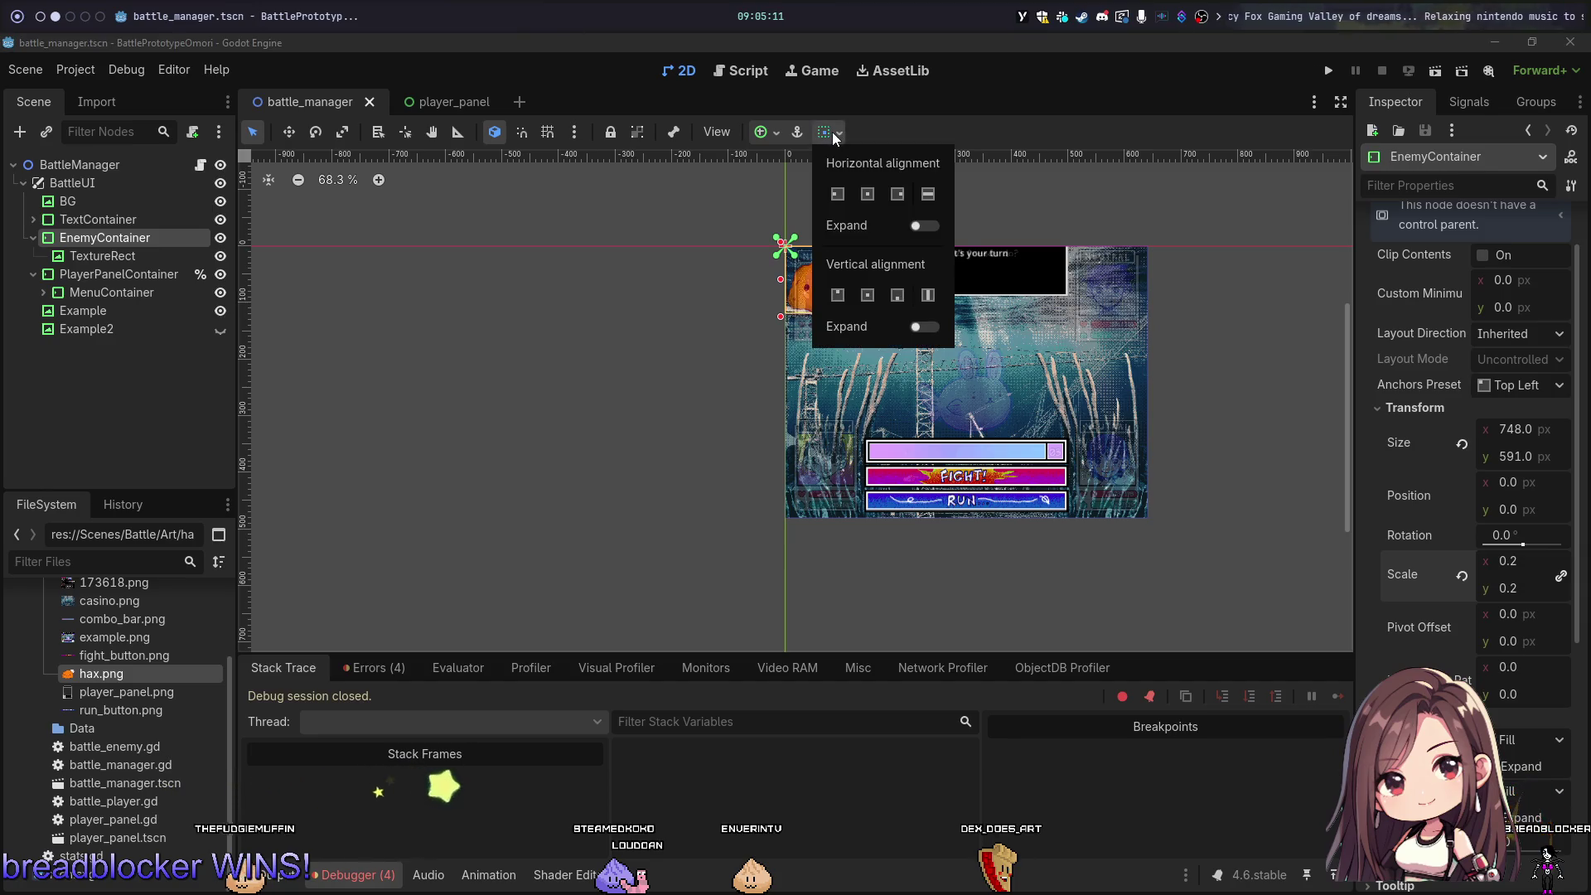
left_click(832, 132)
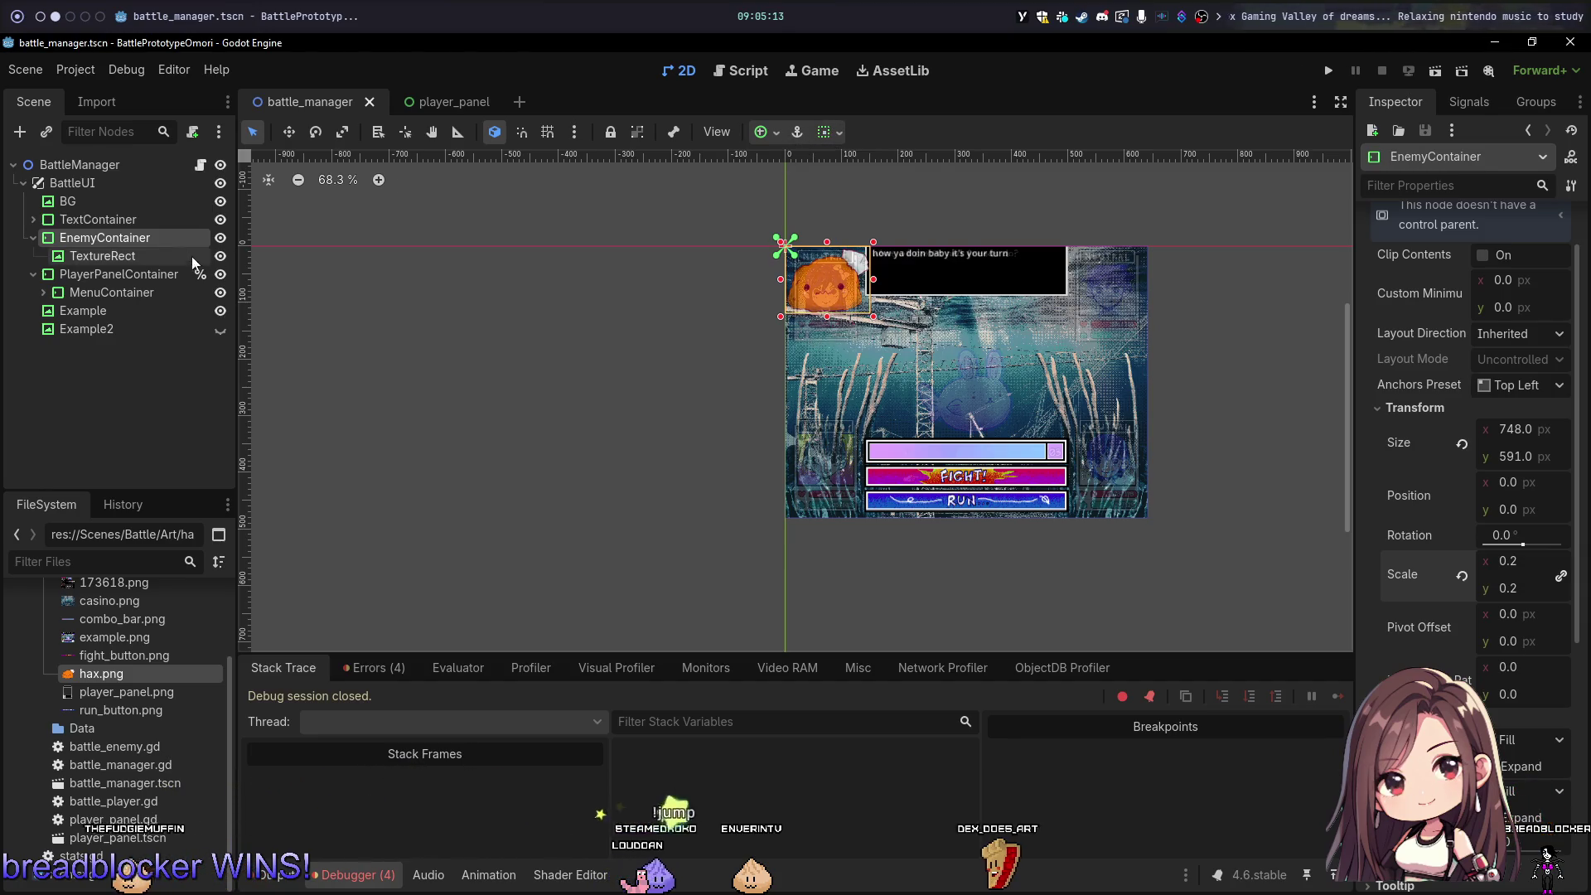
left_click(148, 256)
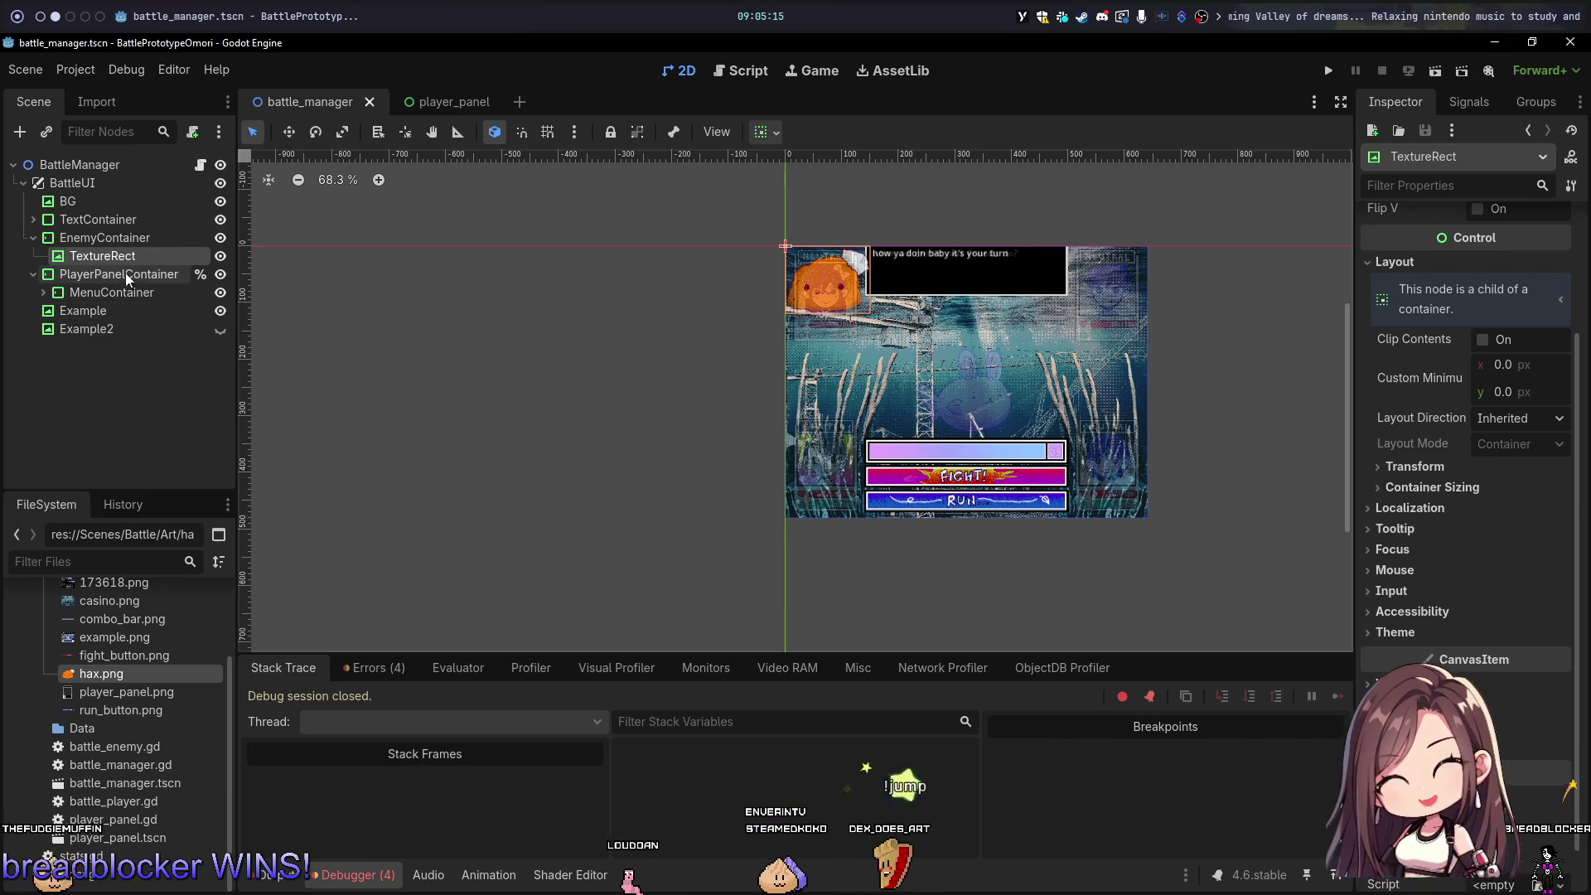
left_click(101, 239)
left_click(770, 131)
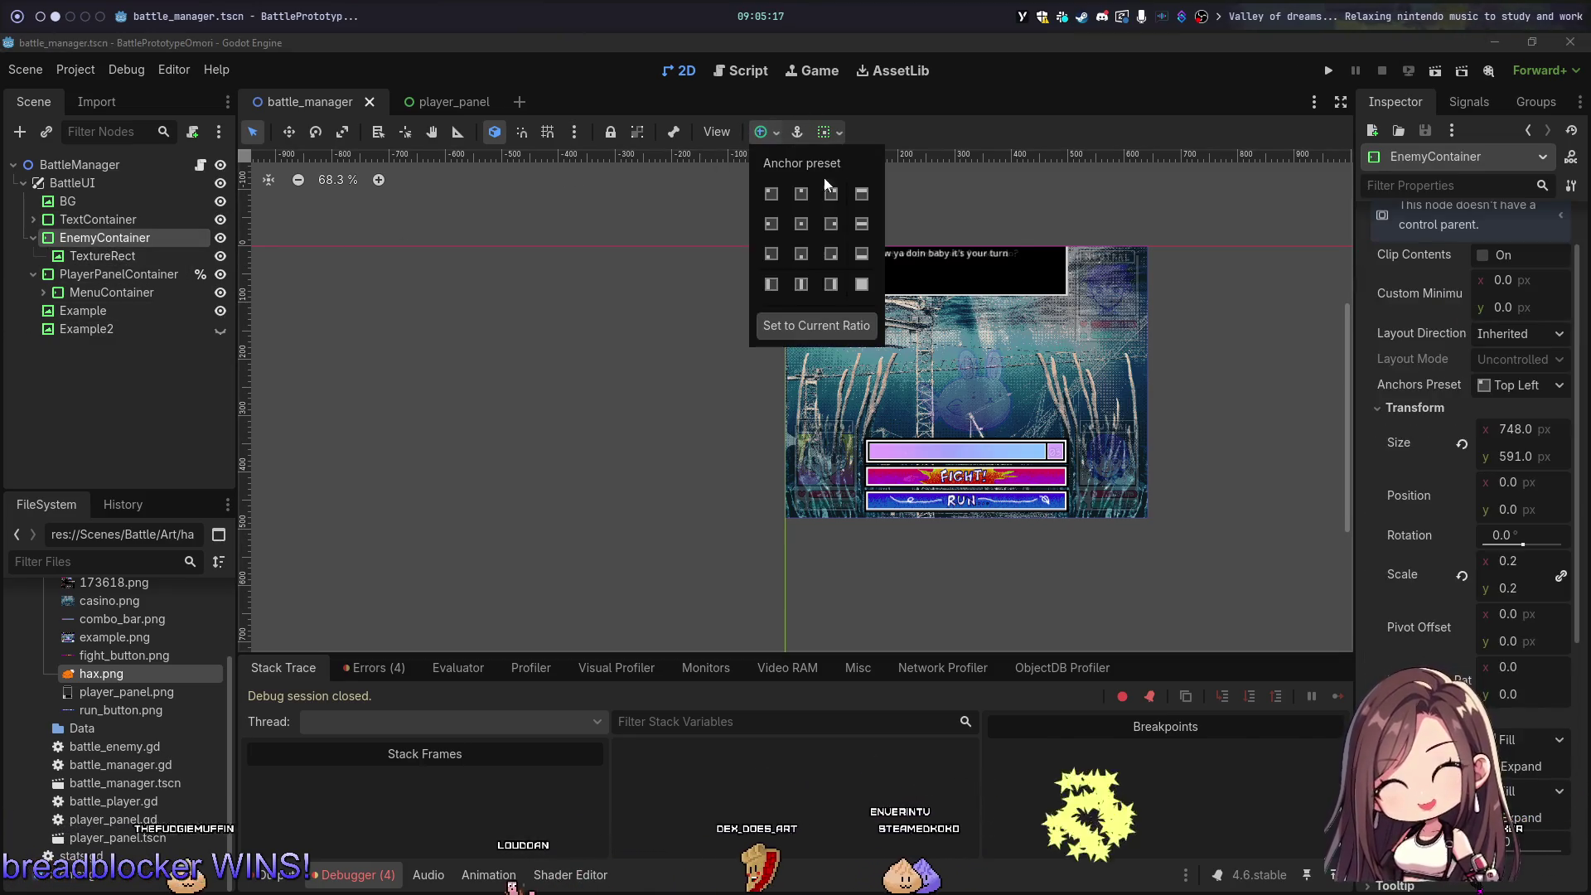
left_click(805, 266)
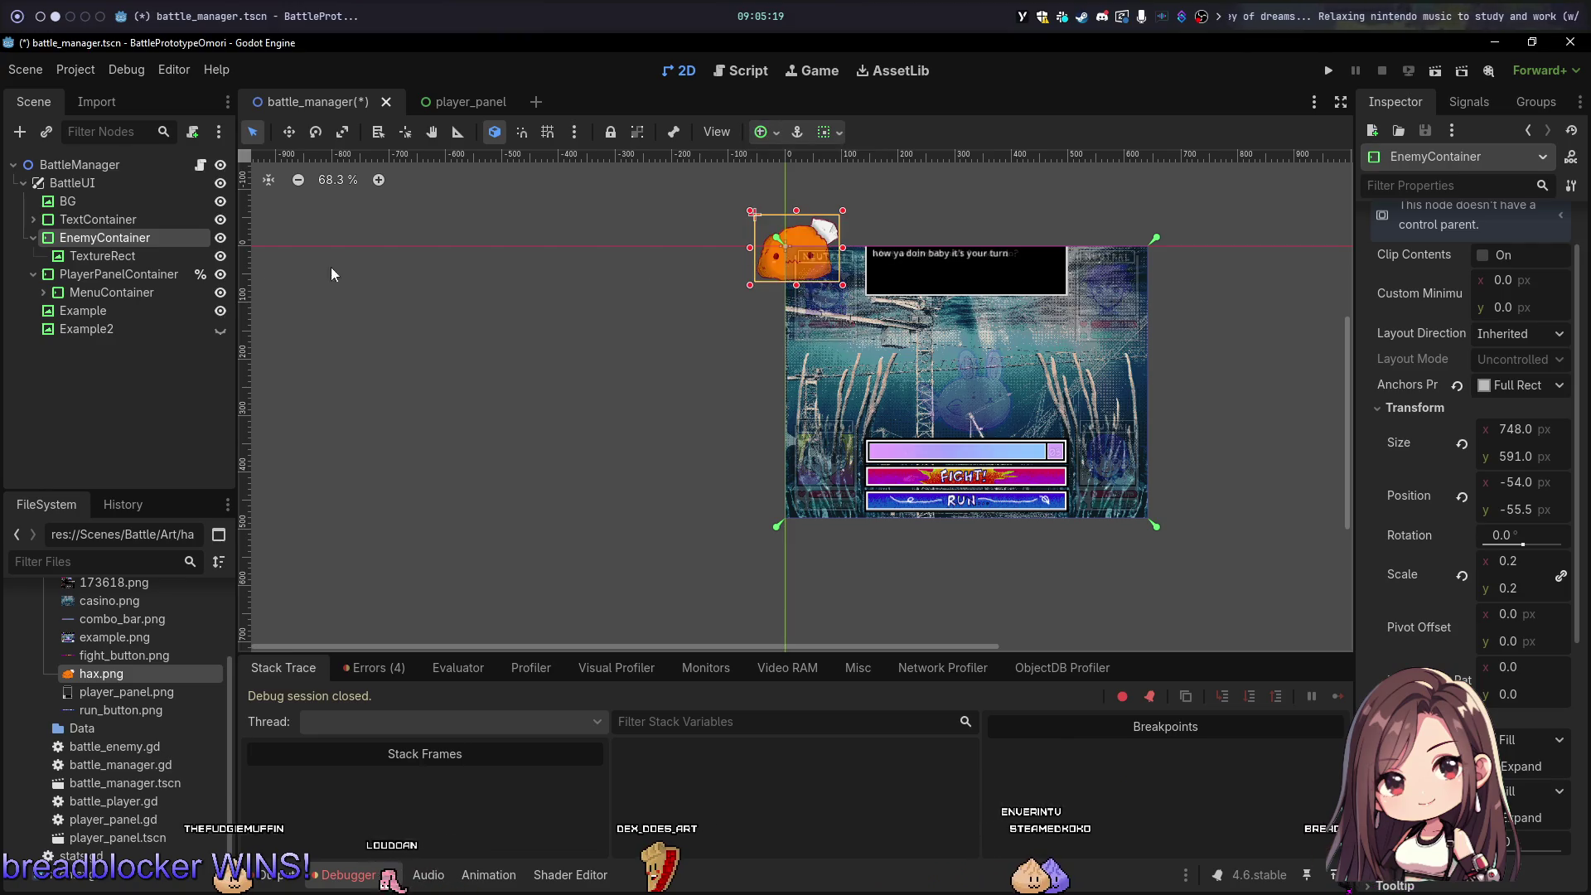
Step: Centre the TextureRect vertically within its container
left_click(107, 256)
left_click(767, 133)
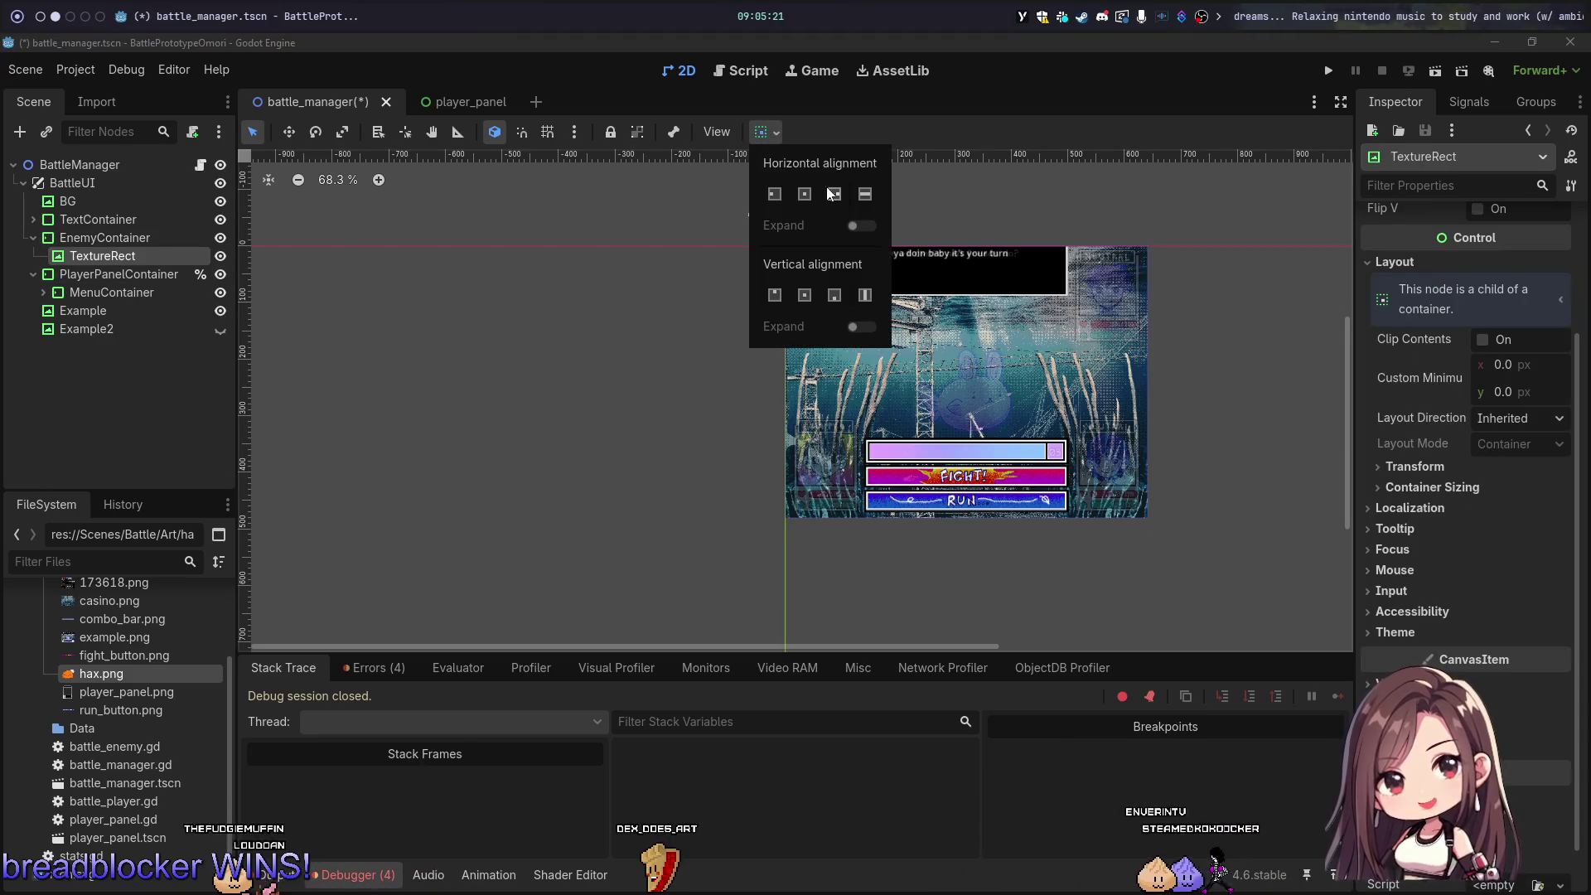
left_click(804, 295)
left_click(771, 240)
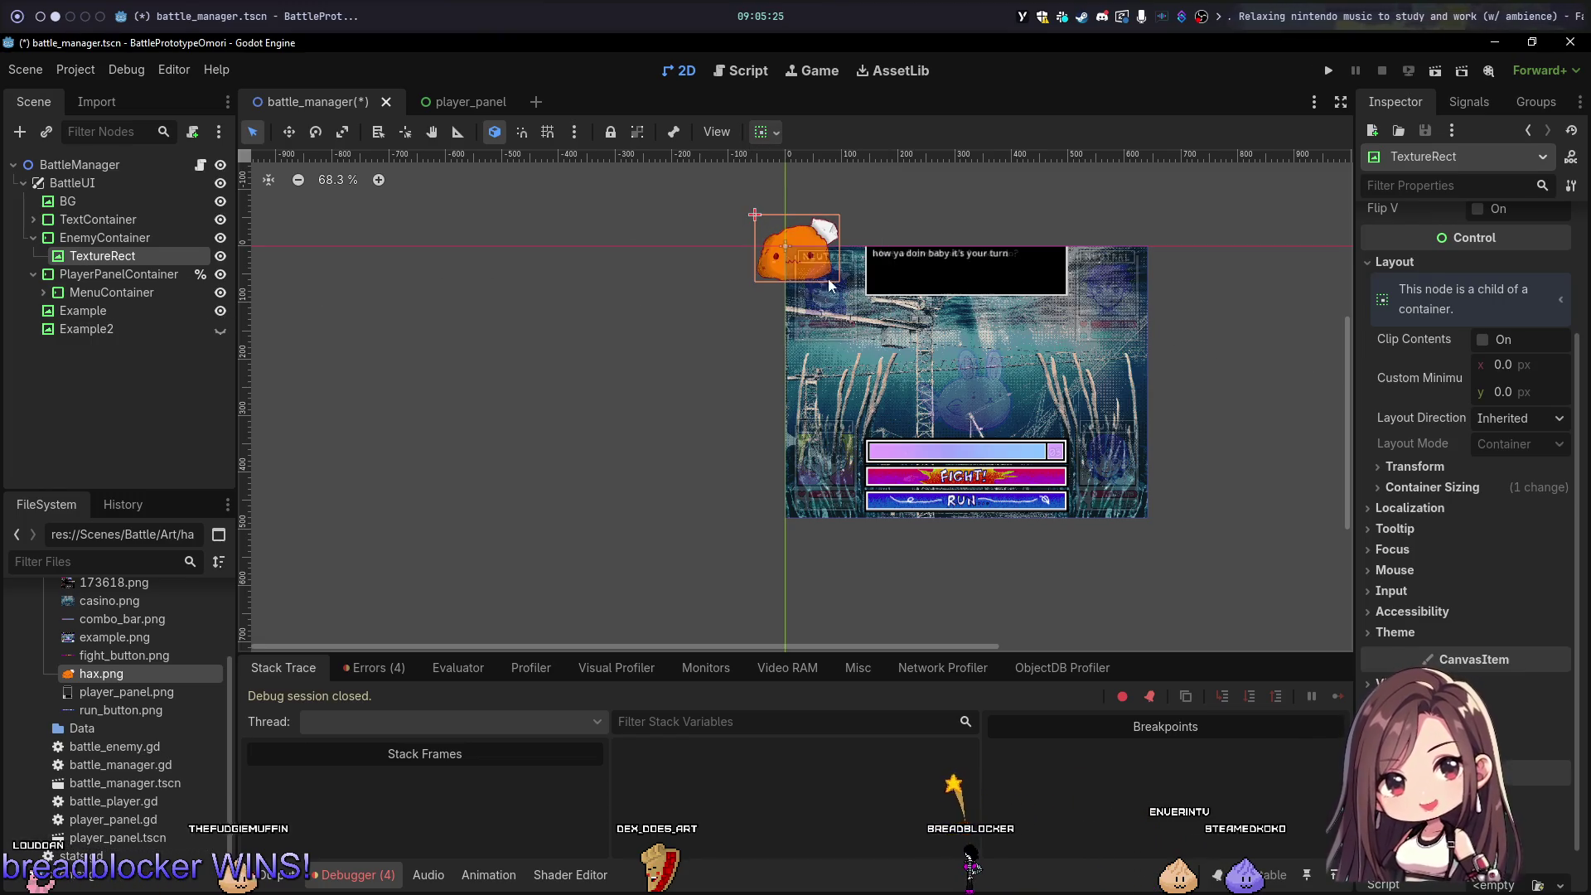
Step: Switch EnemyContainer's anchor preset to Center
left_click(1137, 317)
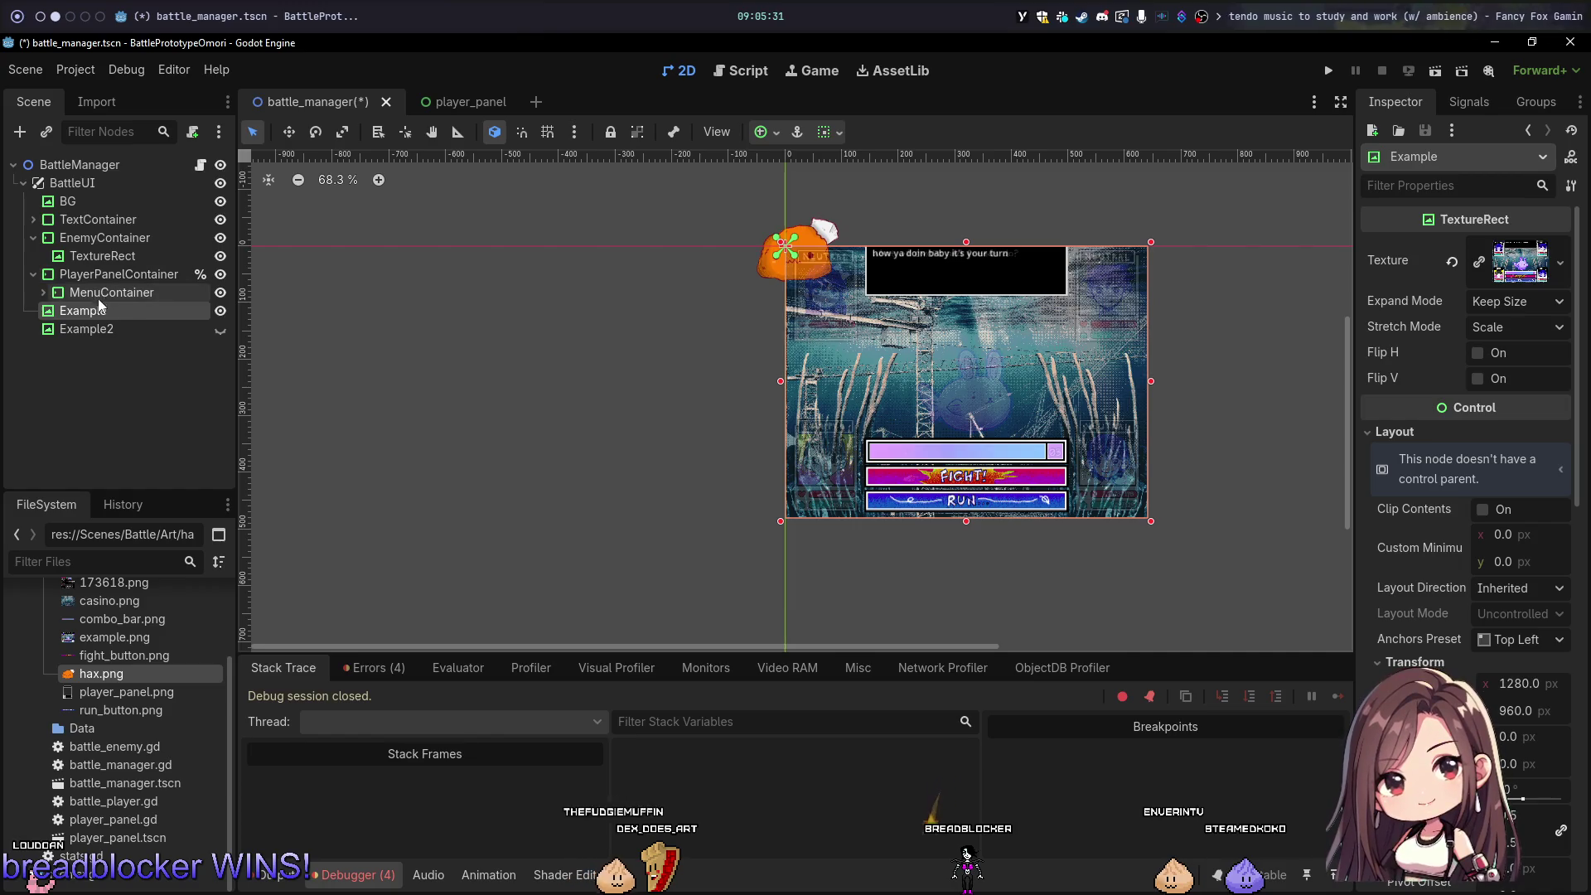
left_click(118, 240)
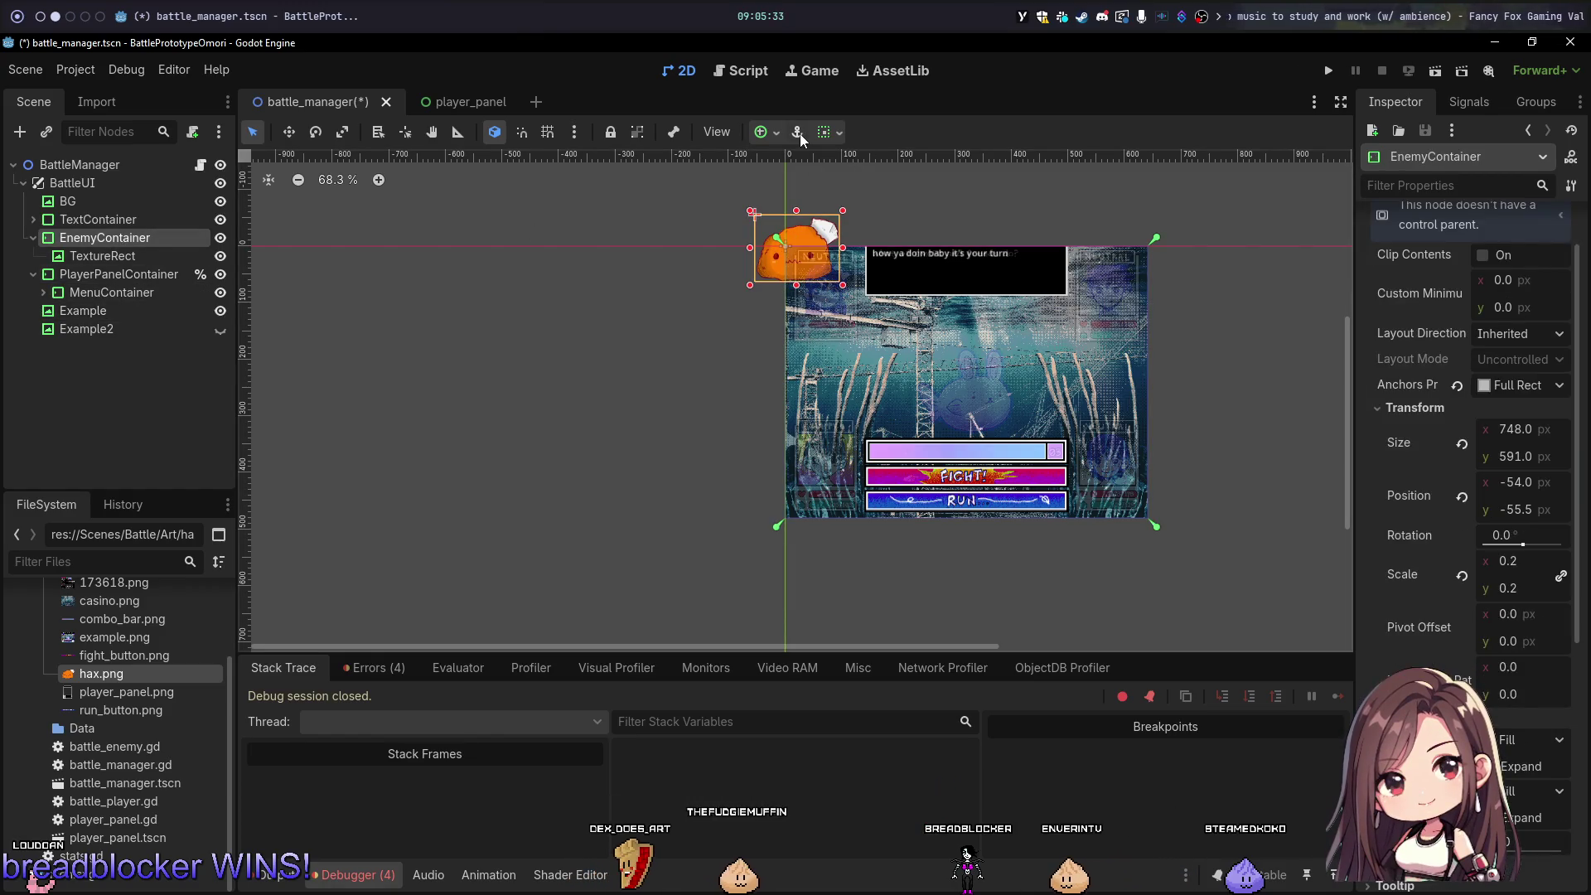
left_click(763, 138)
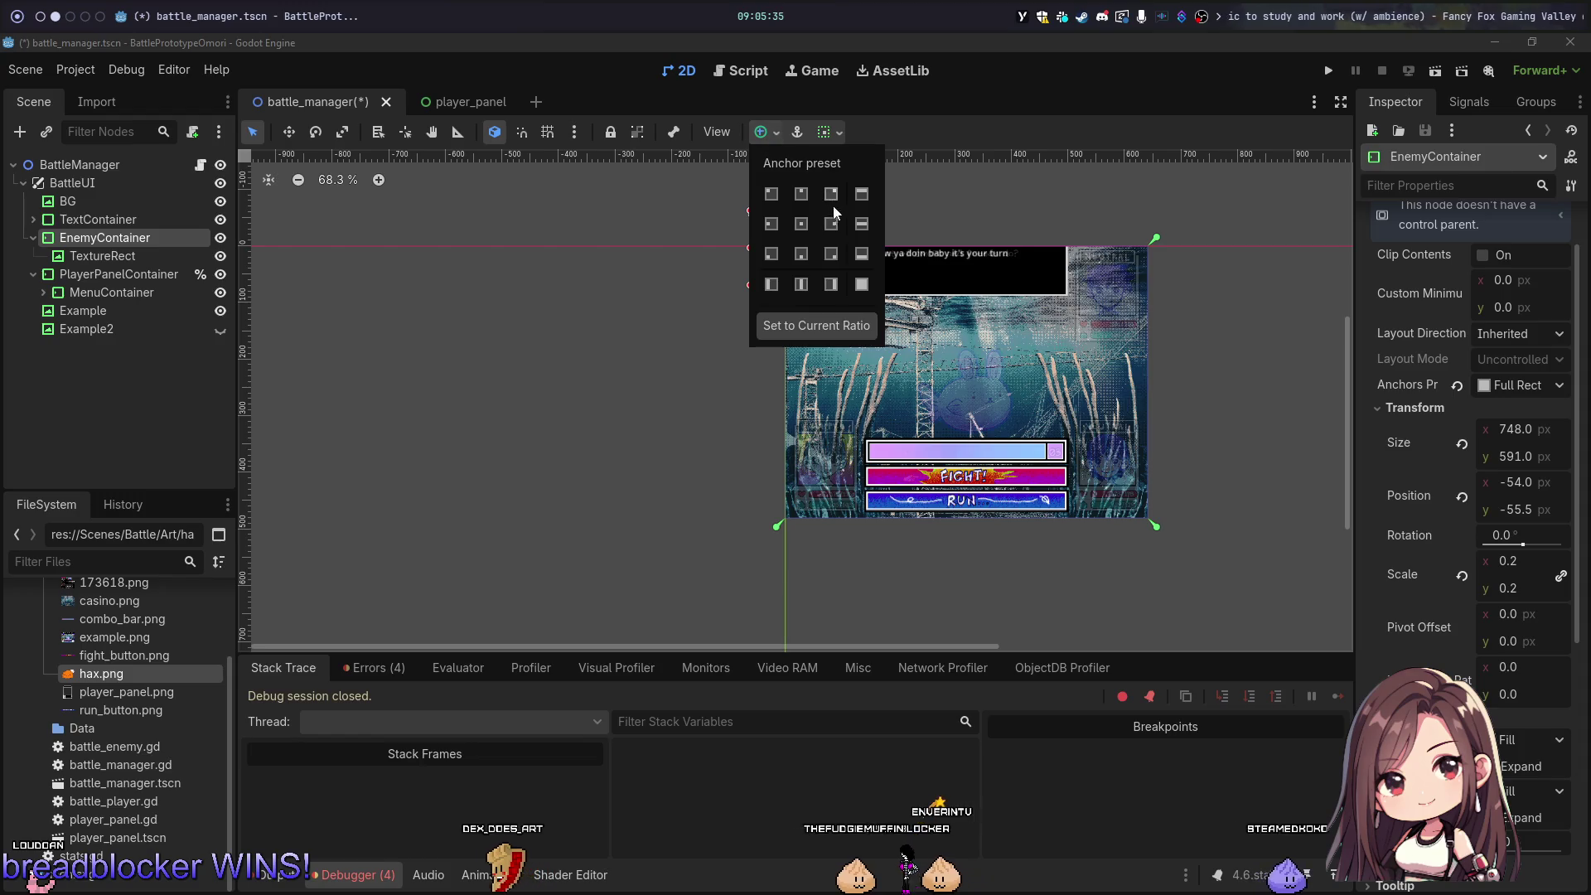
left_click(800, 224)
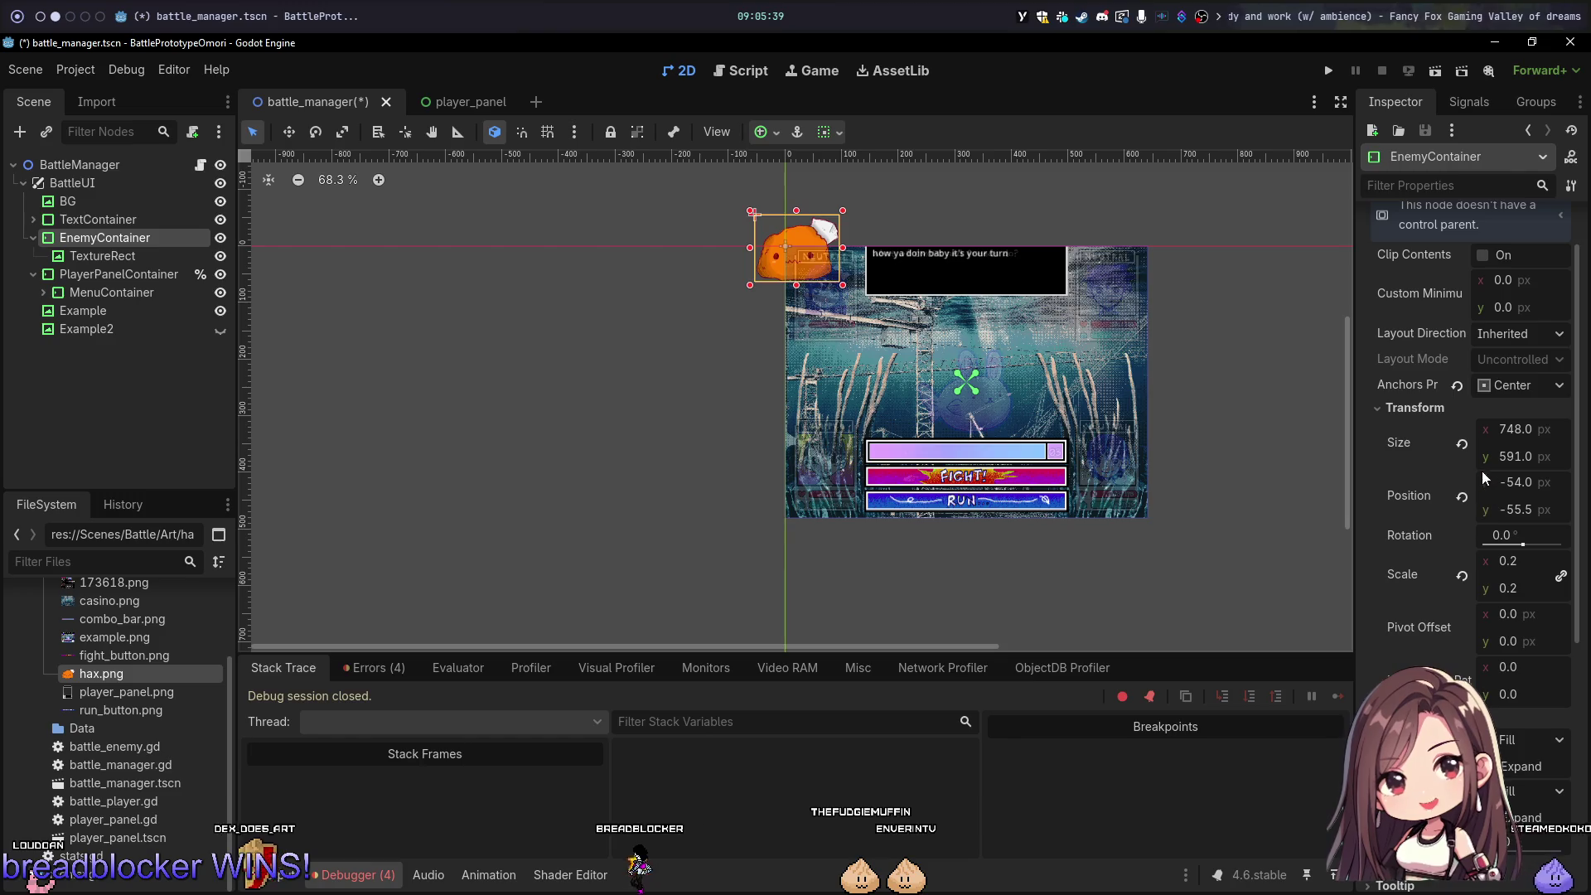
Step: Revert EnemyContainer's position to 0, 0 and select the TextureRect
left_click(1461, 495)
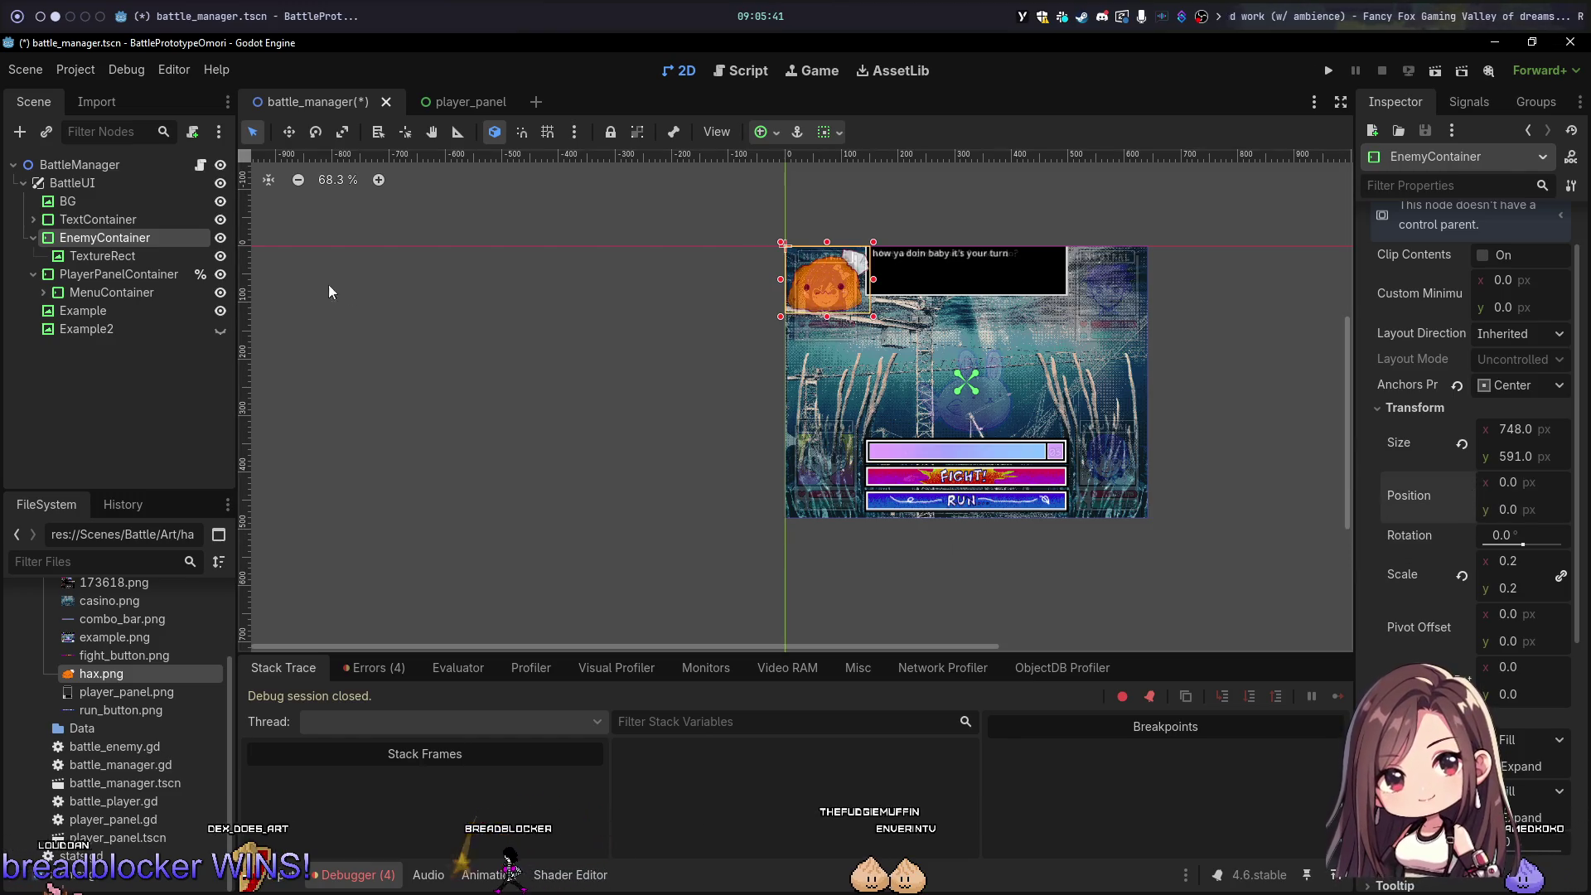
left_click(148, 257)
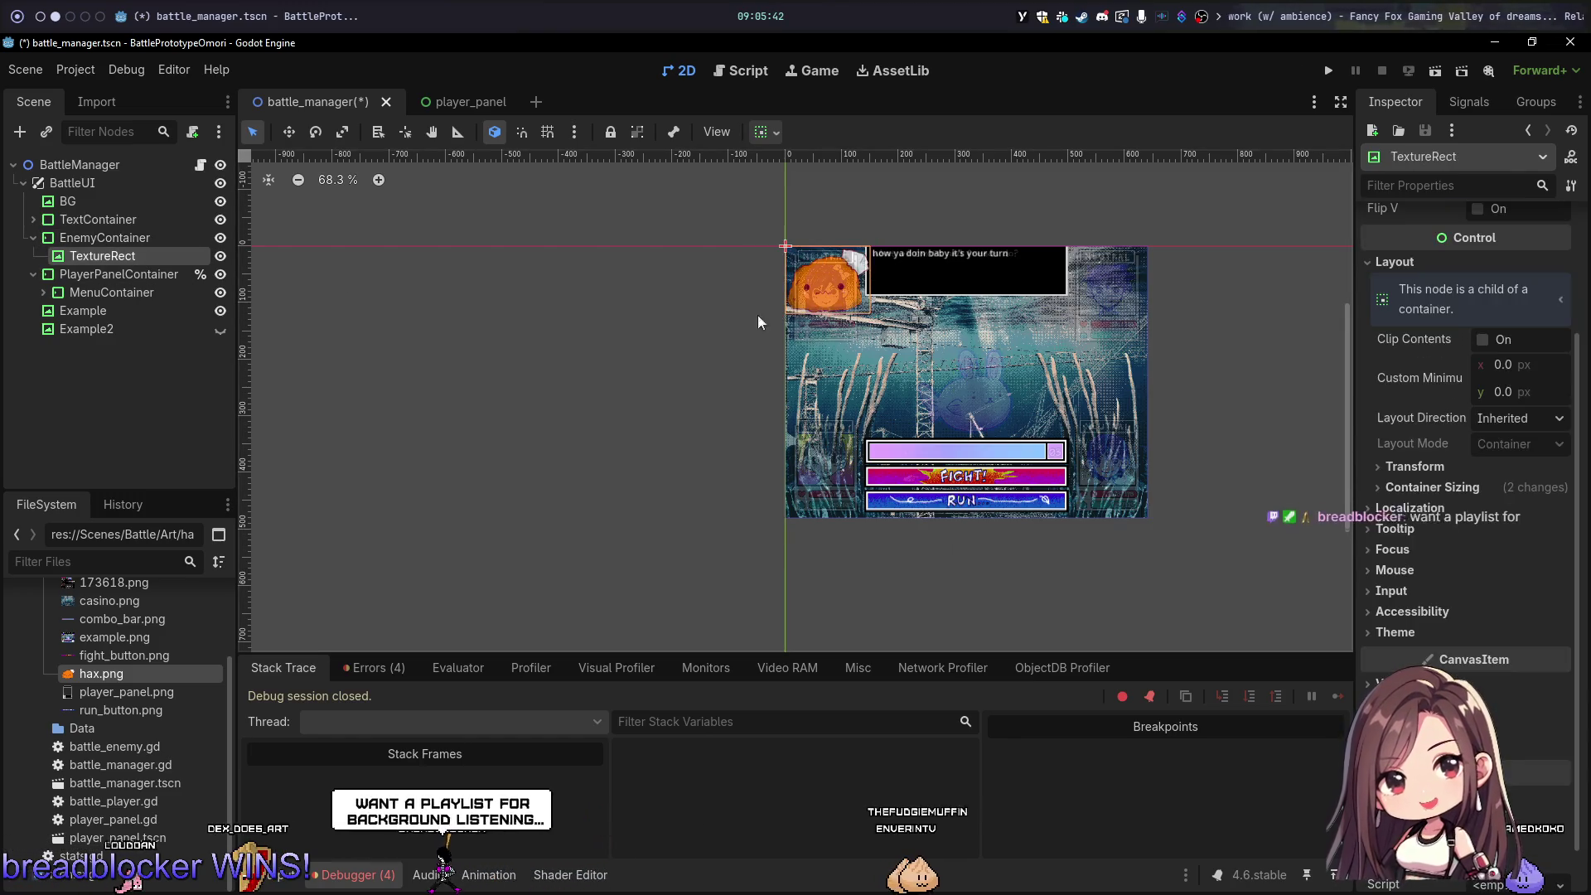
left_click(1440, 469)
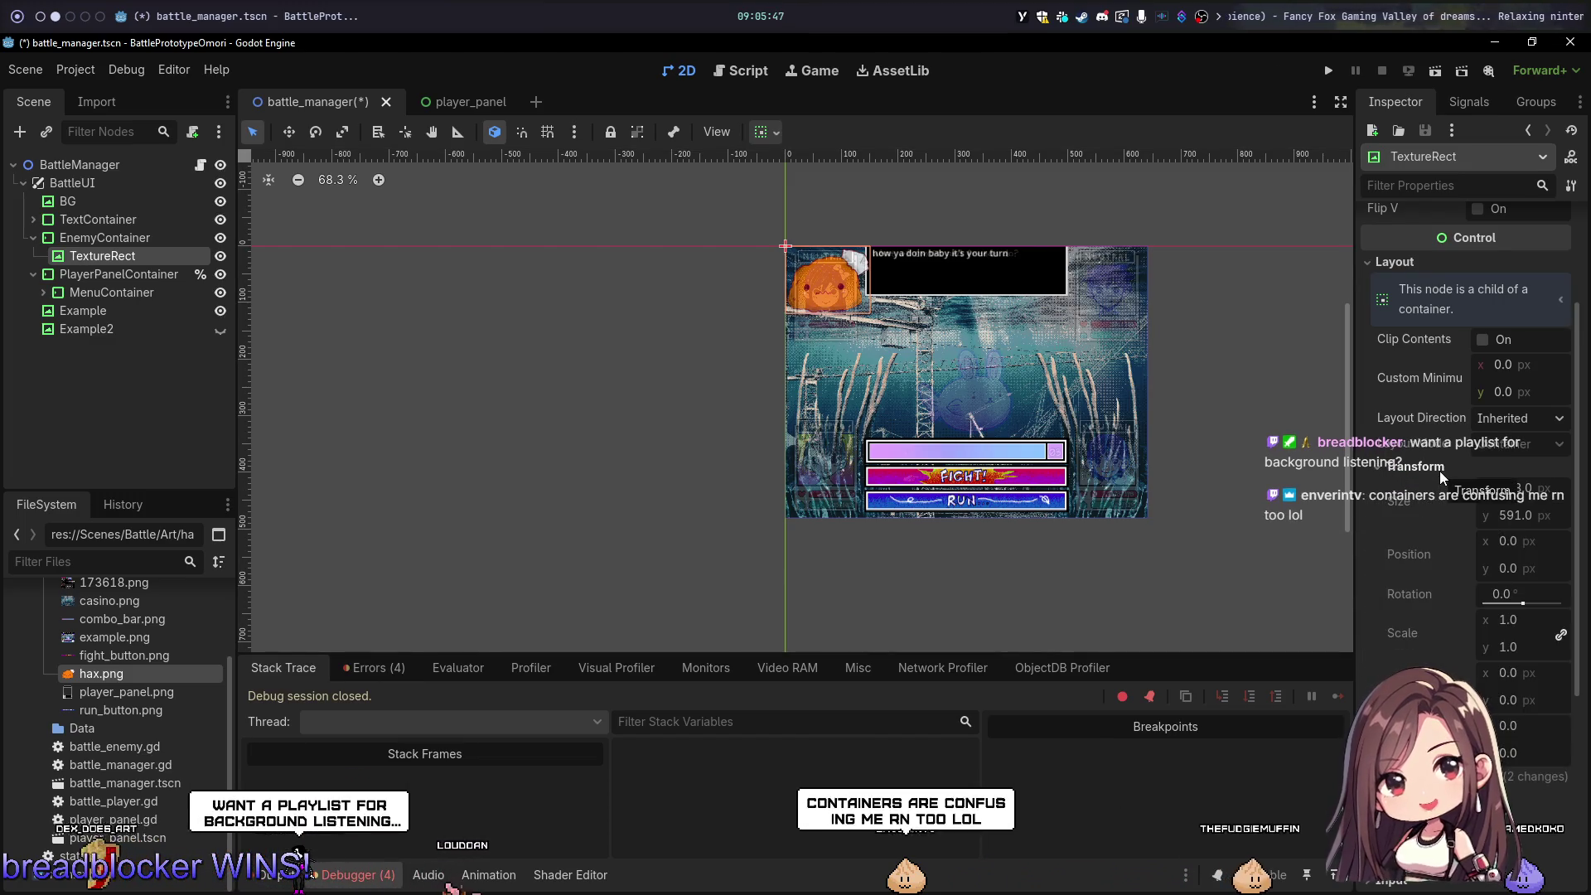
left_click(1419, 469)
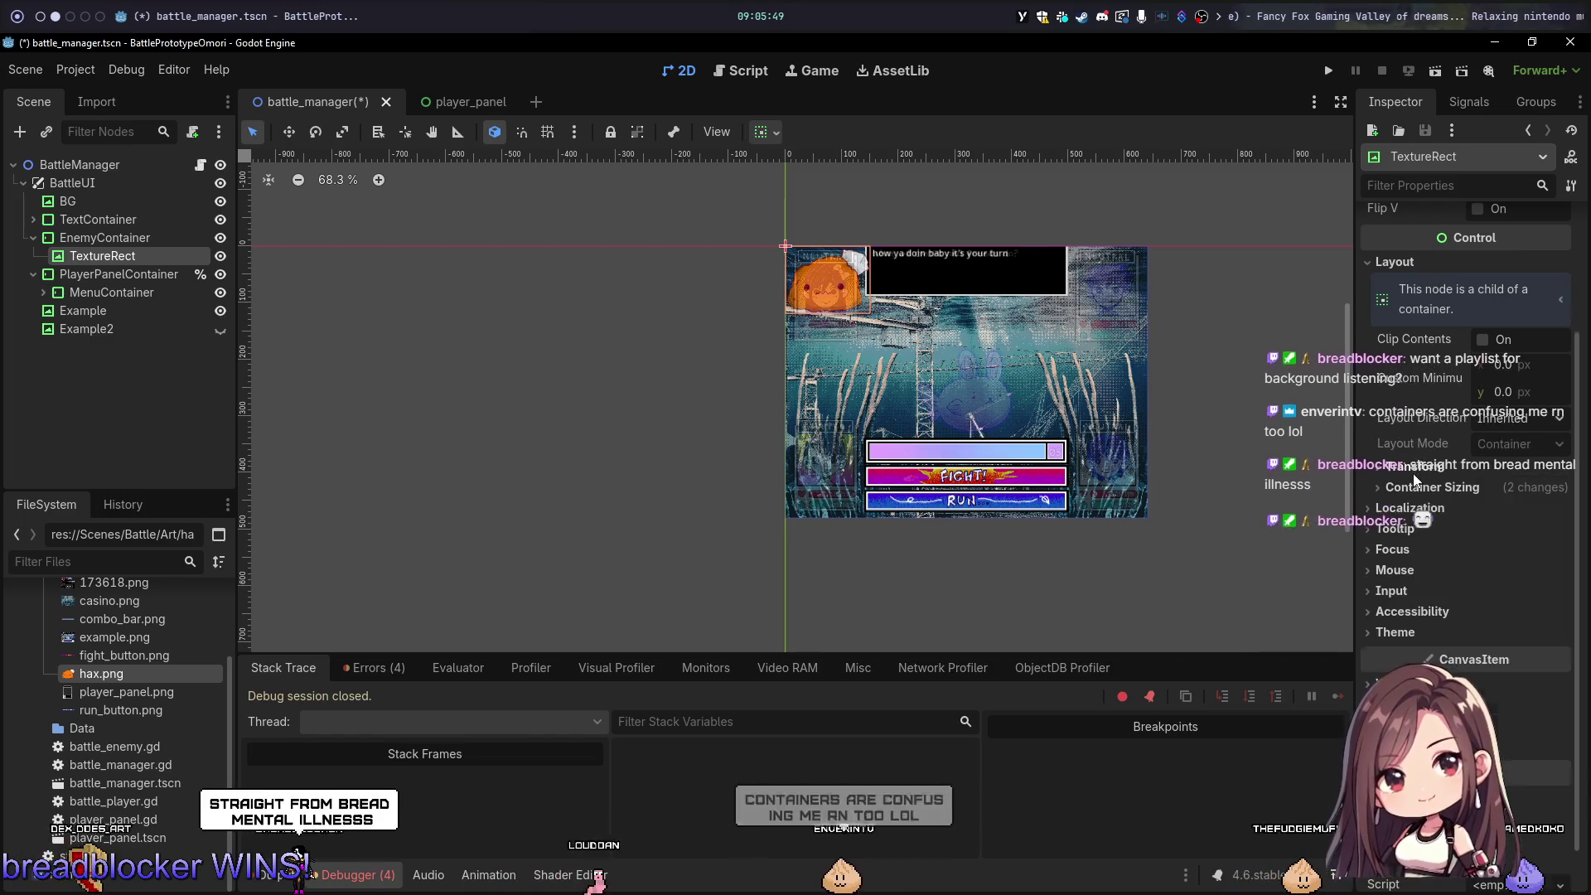
Step: Reset the TextureRect's container sizing, then centre it horizontally and vertically
left_click(1407, 490)
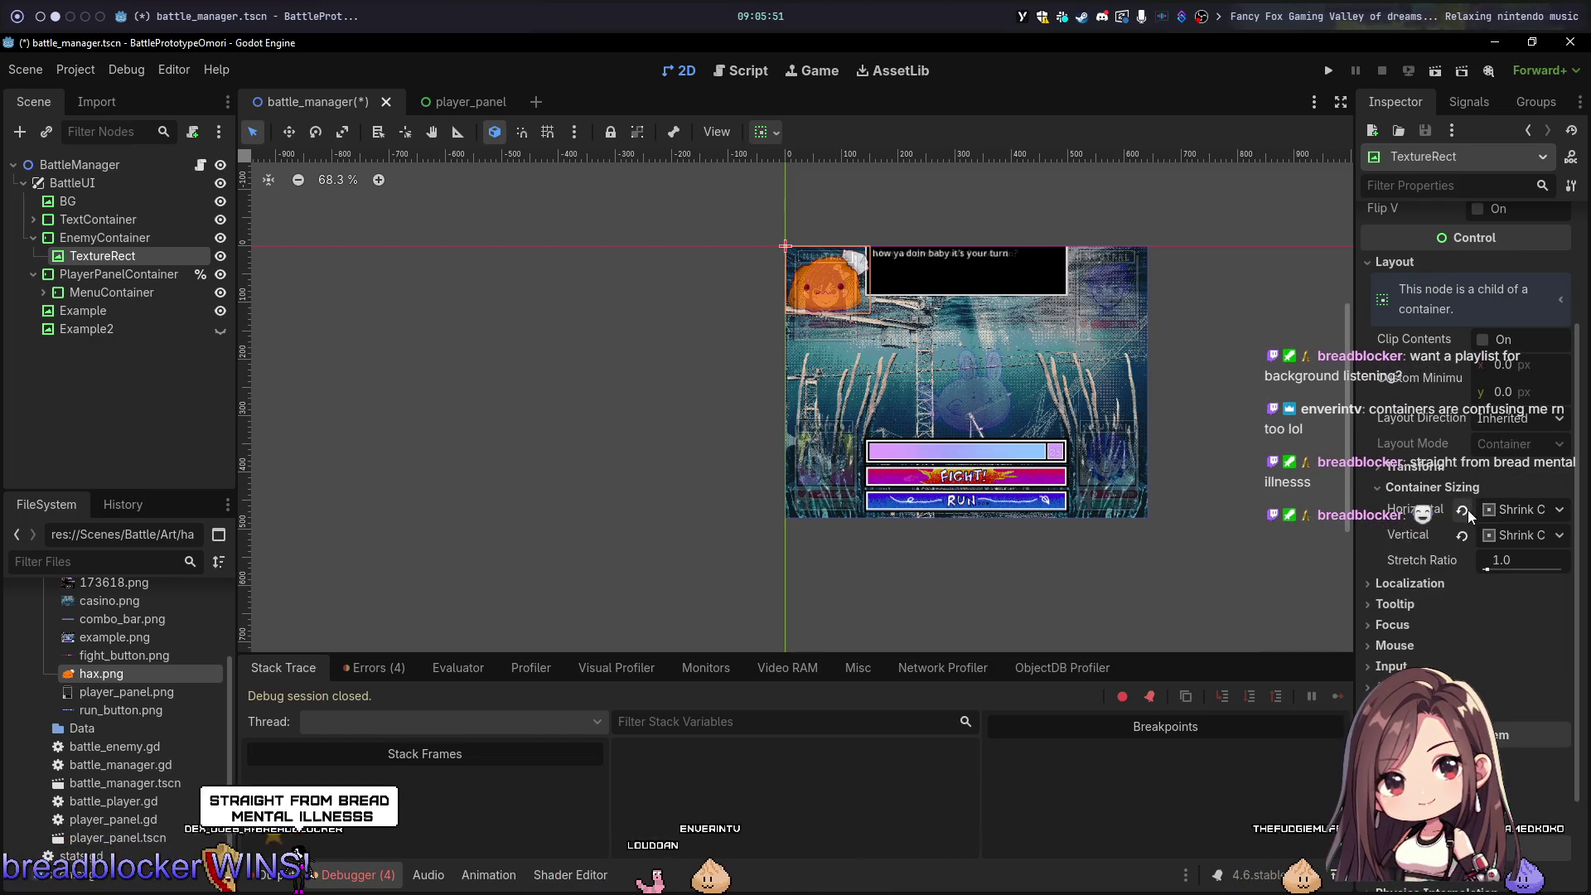
left_click(1462, 510)
left_click(1462, 536)
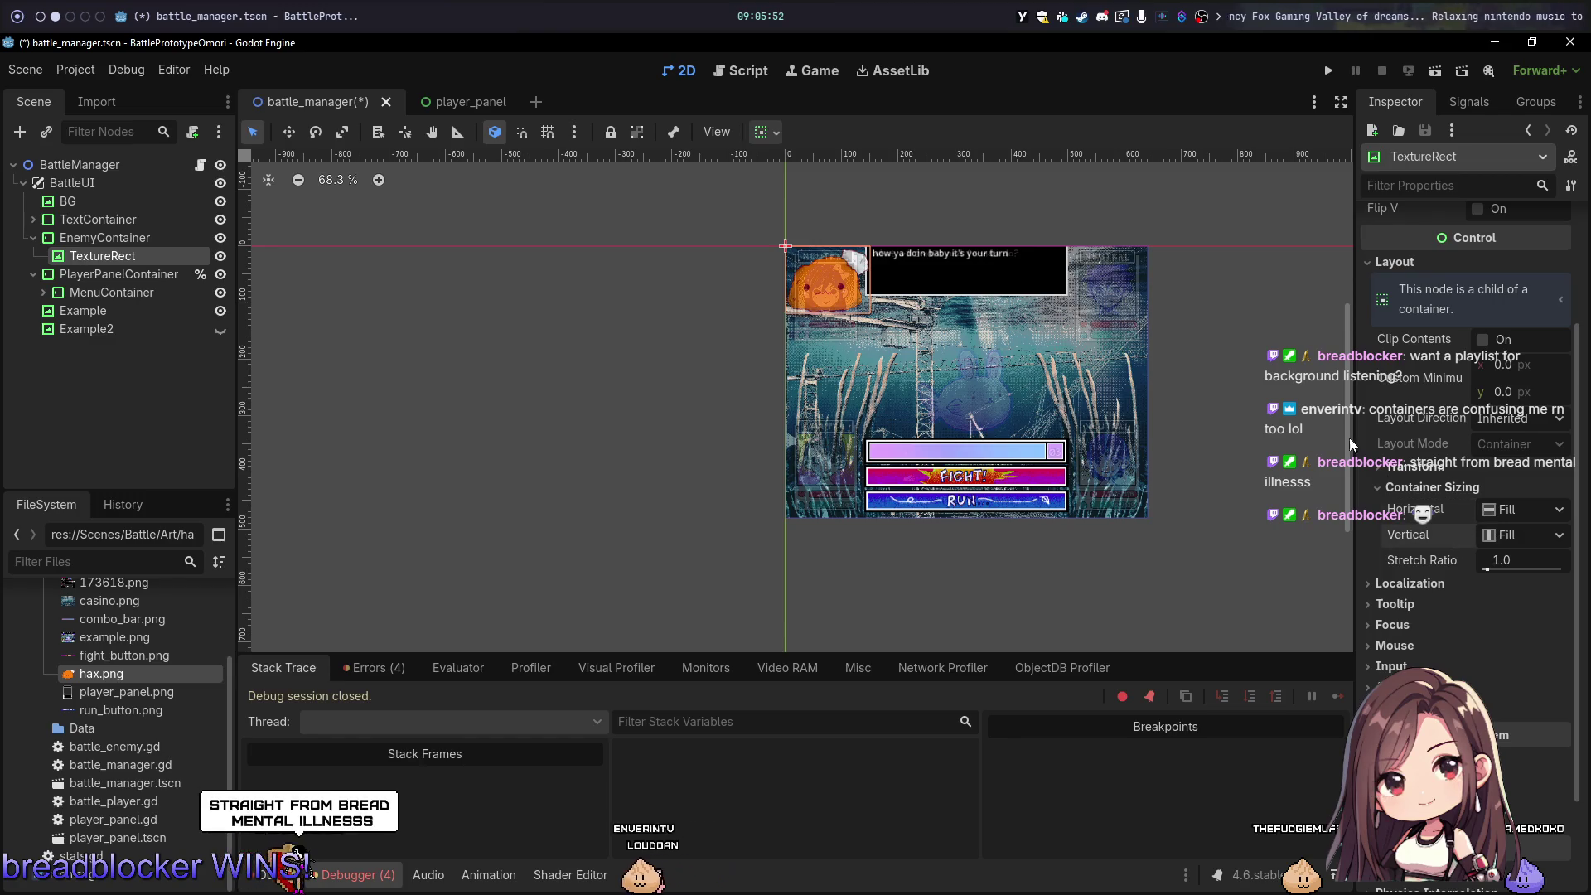
left_click(764, 133)
left_click(802, 195)
left_click(804, 295)
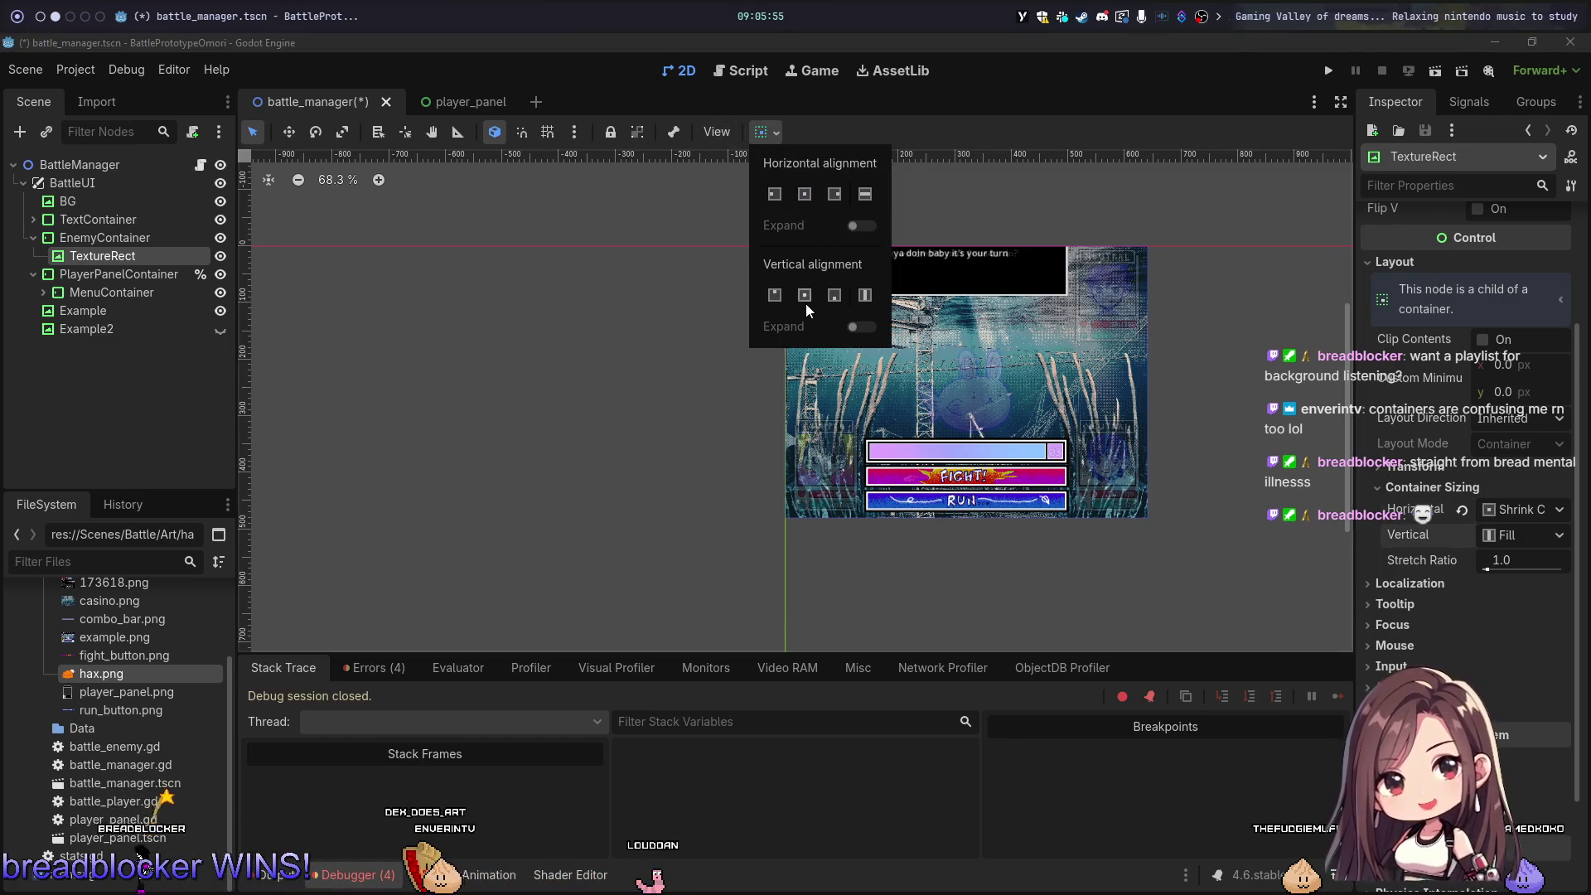
left_click(960, 118)
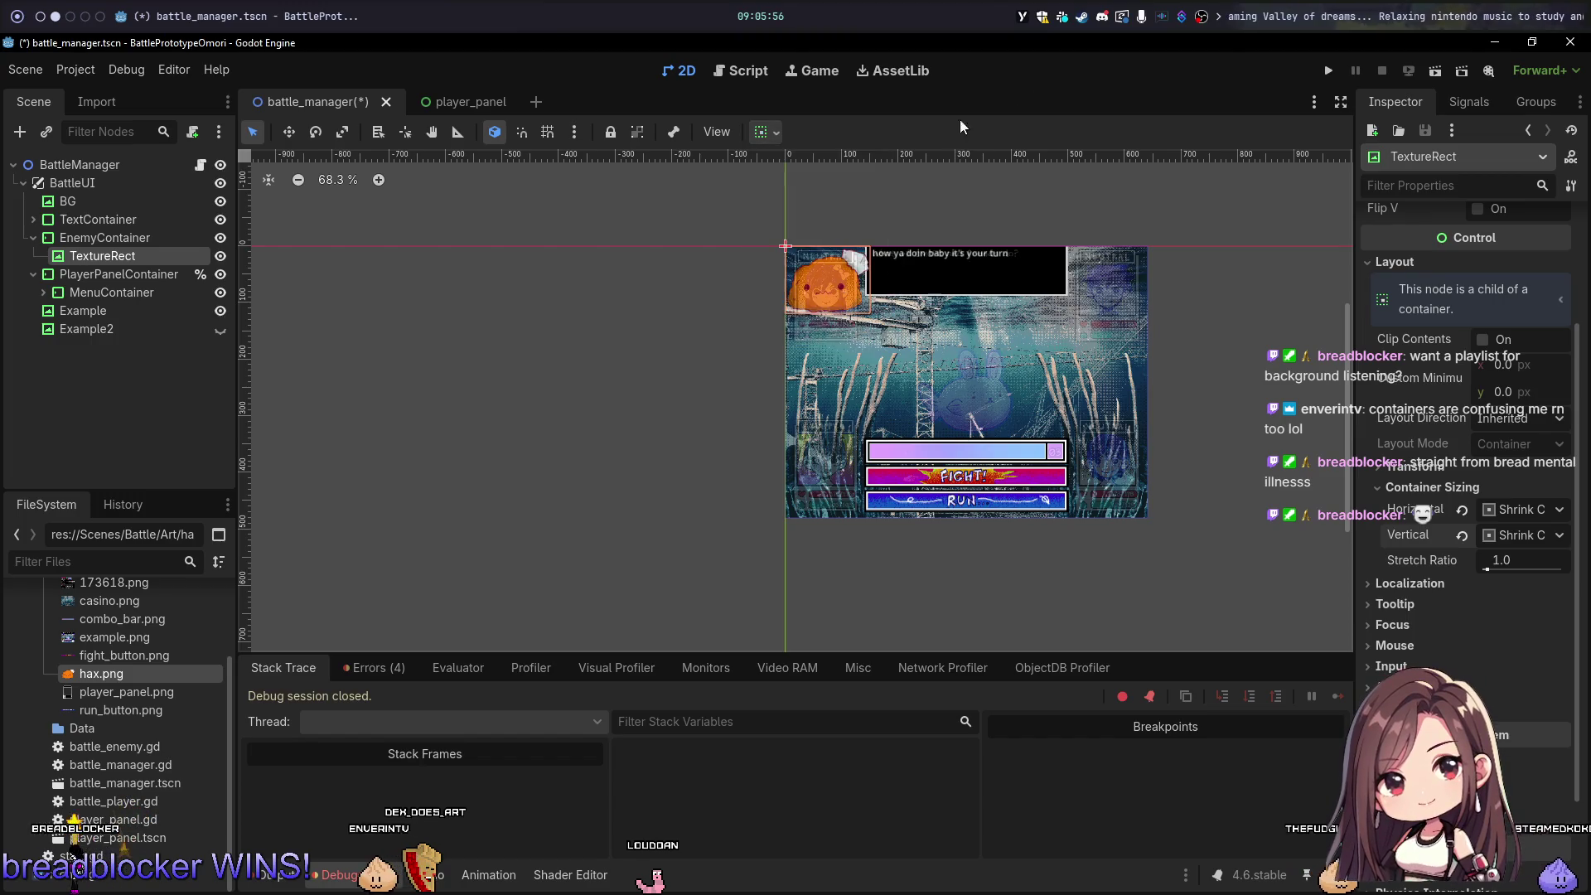
left_click(152, 237)
left_click(829, 133)
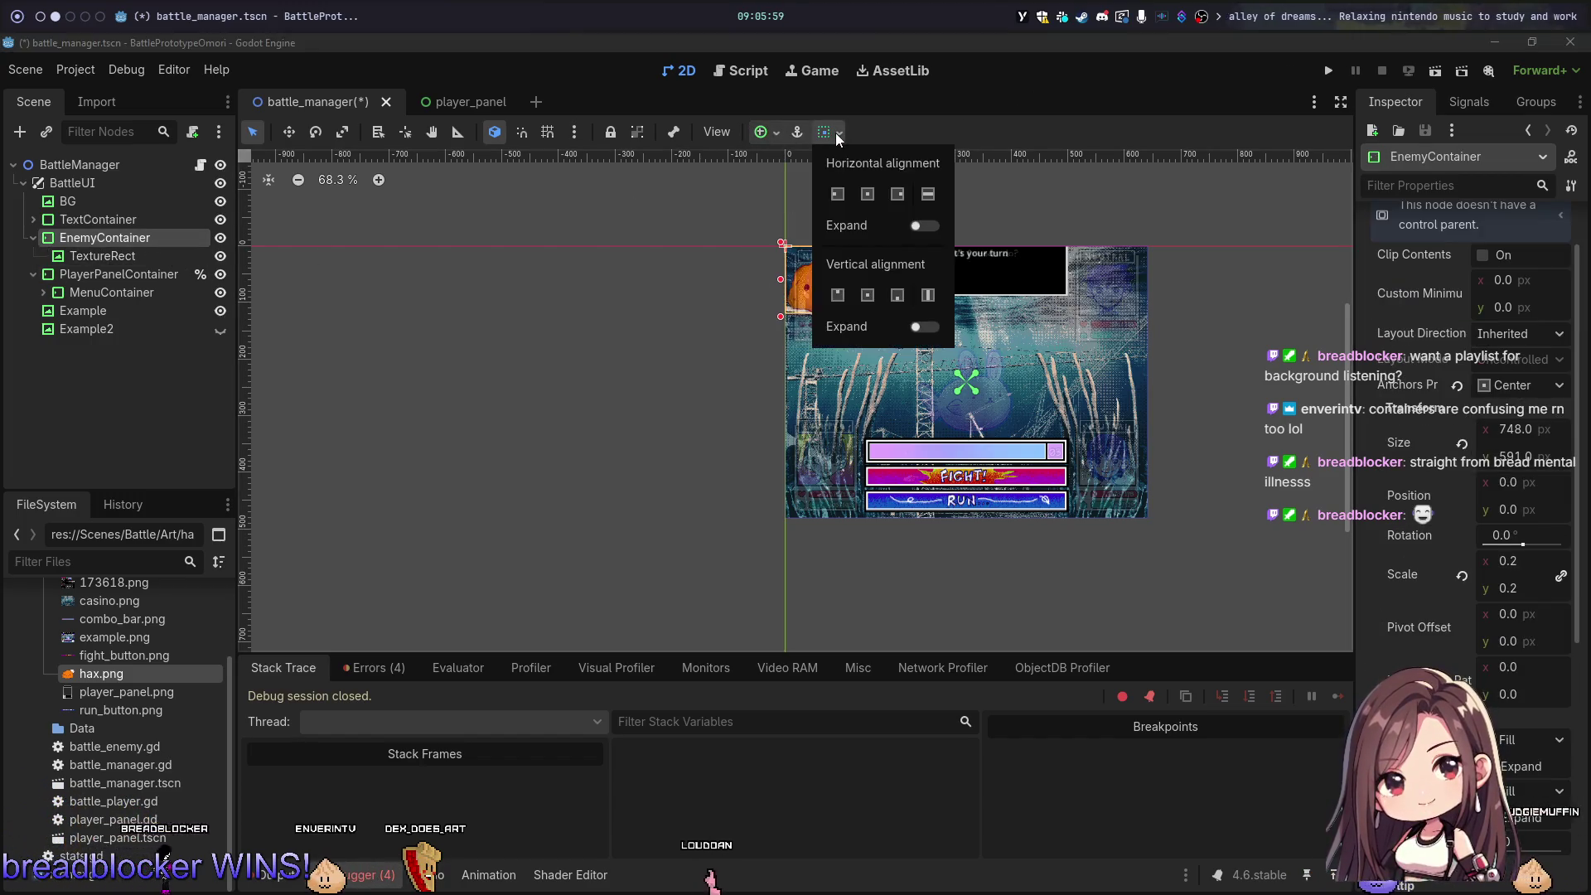
left_click(836, 133)
left_click(763, 131)
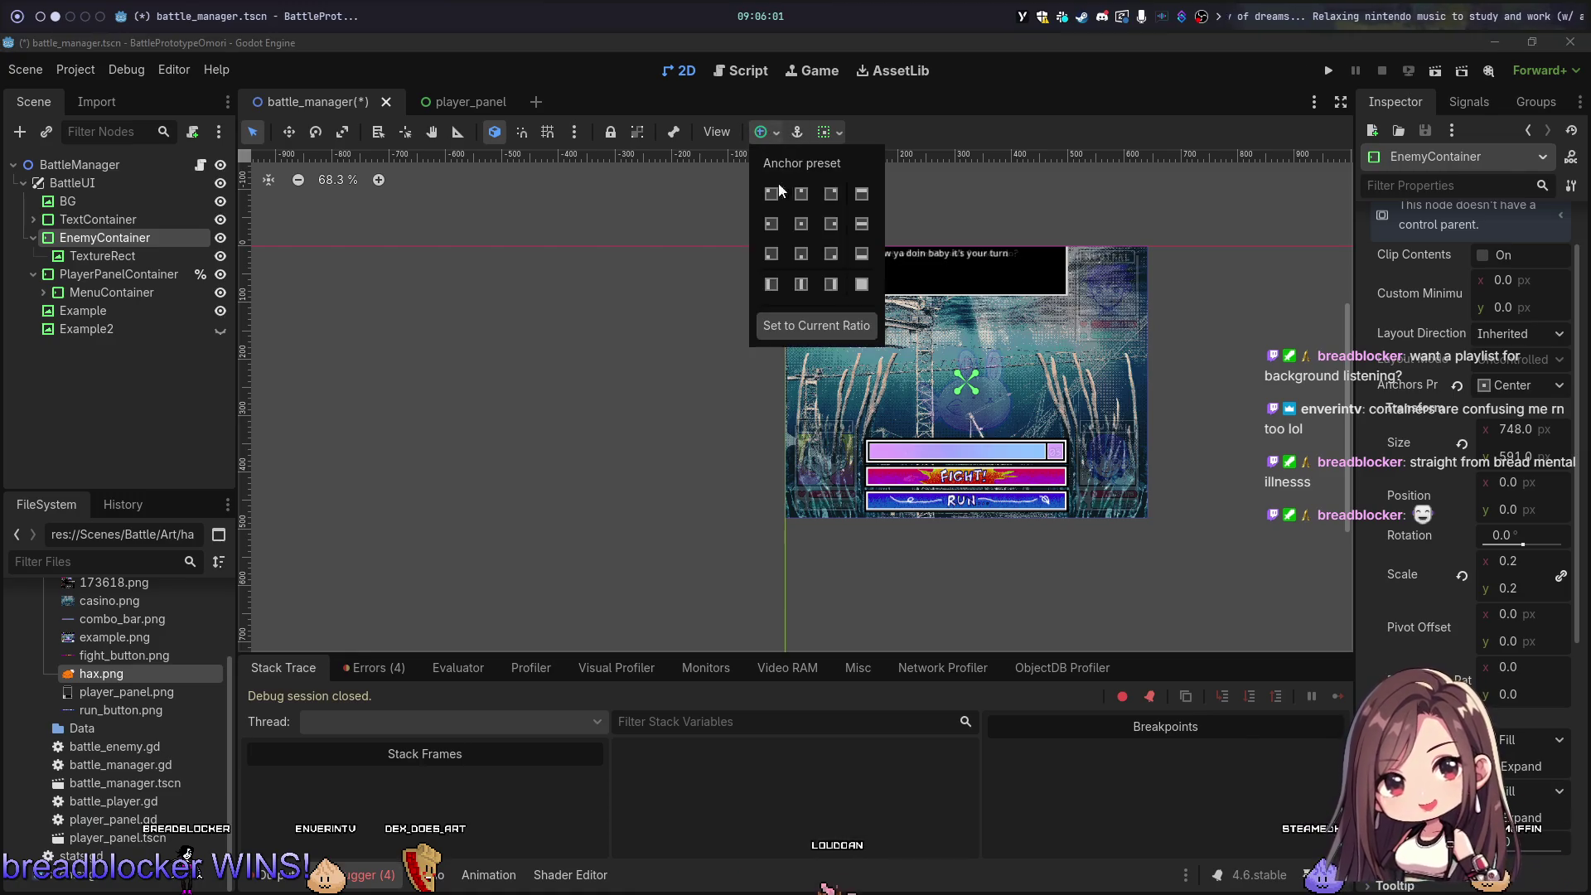
left_click(863, 284)
left_click(985, 121)
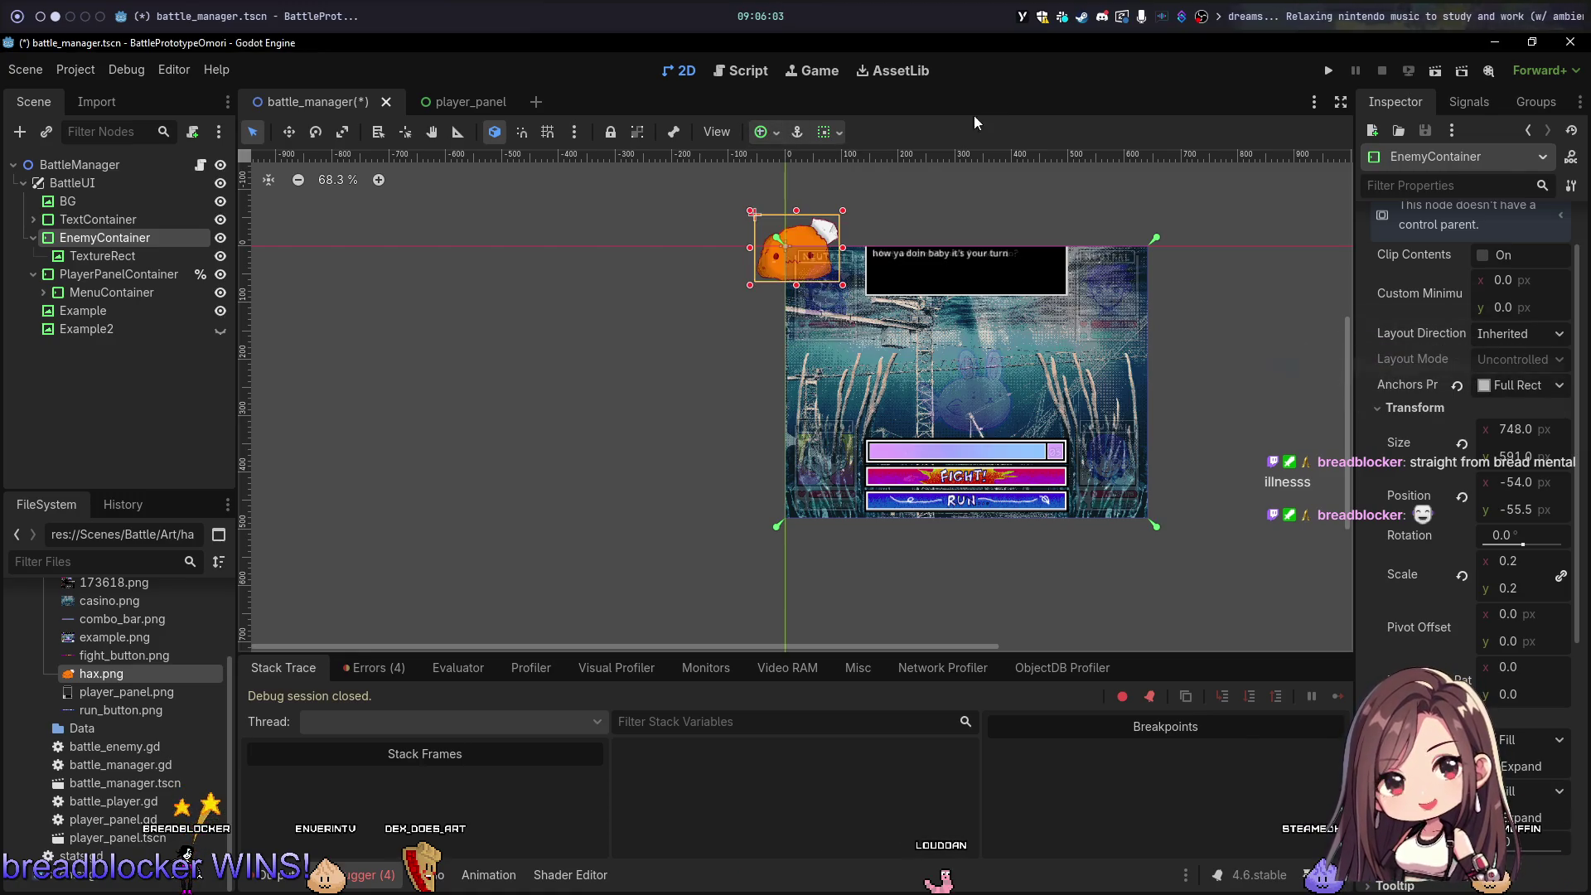
left_click(130, 254)
left_click(762, 133)
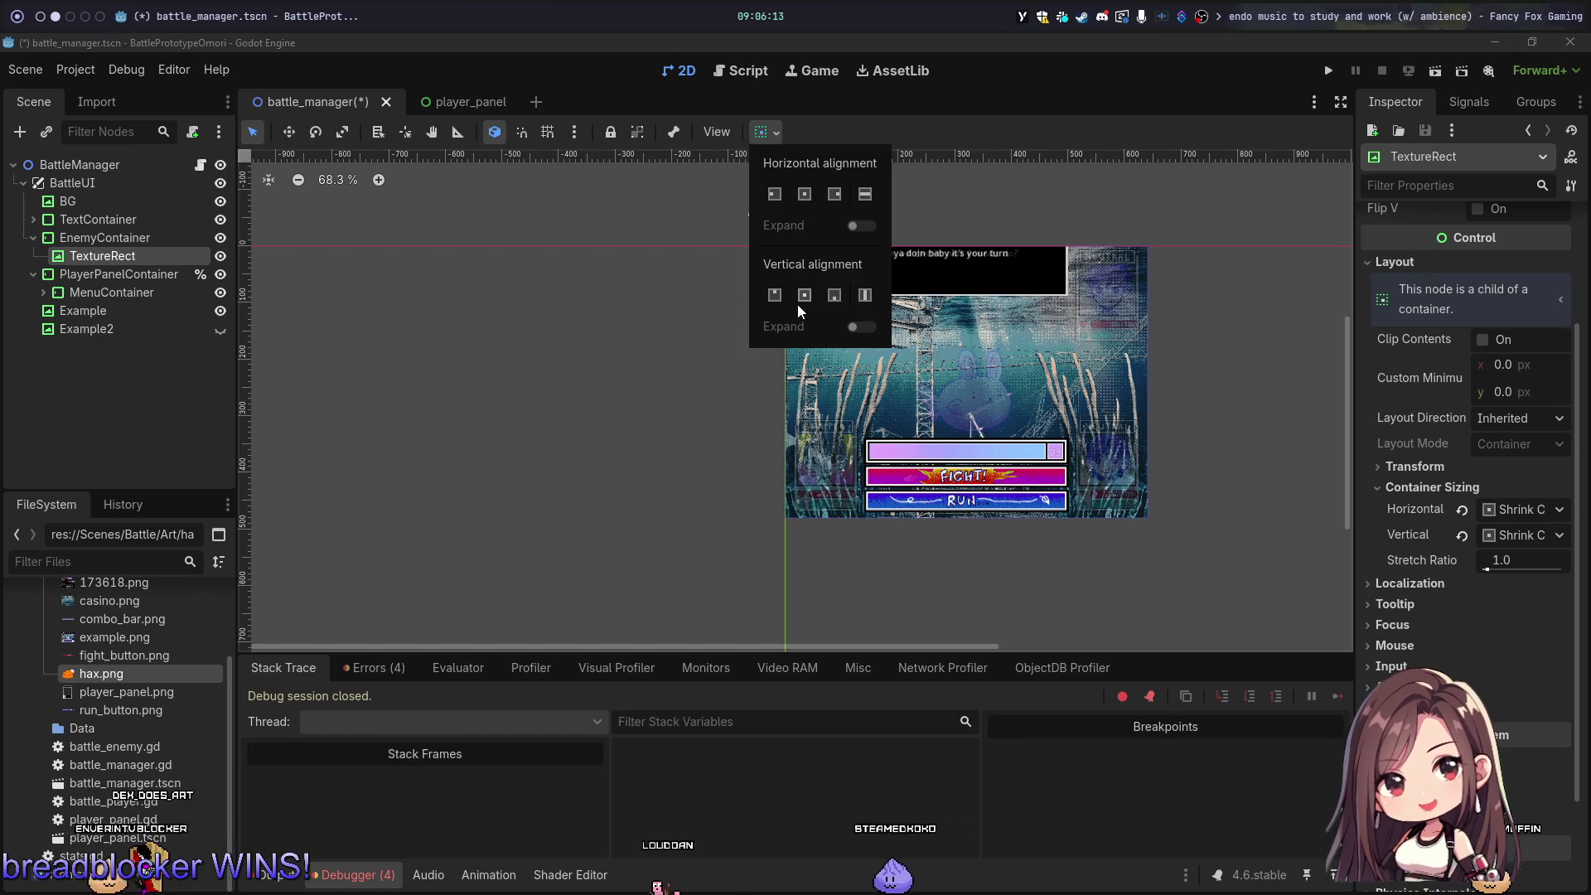
left_click(969, 132)
left_click(764, 135)
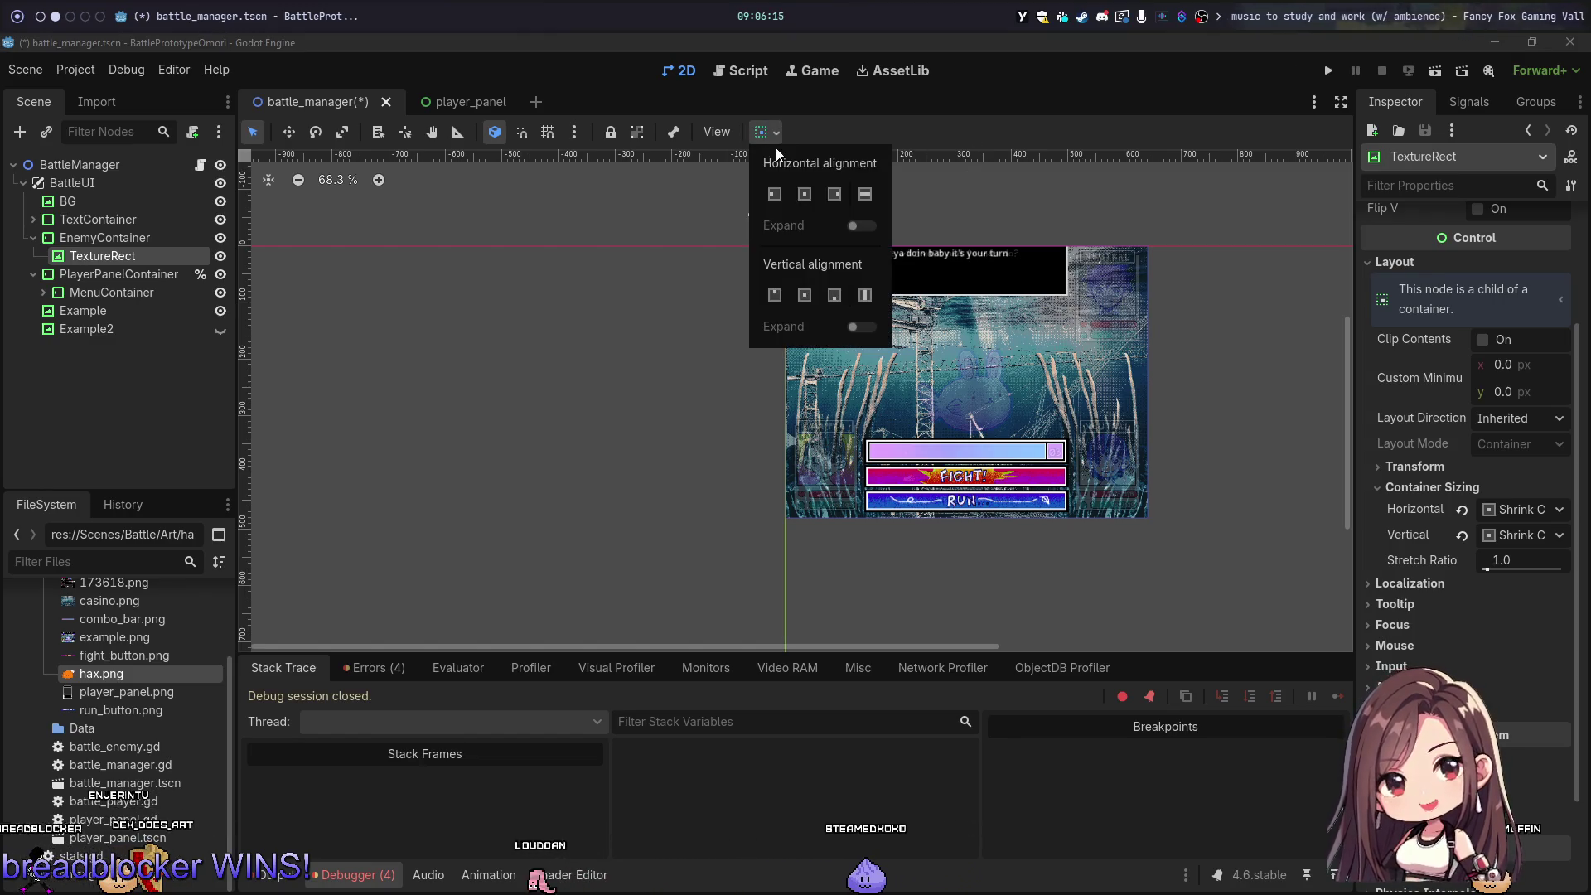
left_click(788, 131)
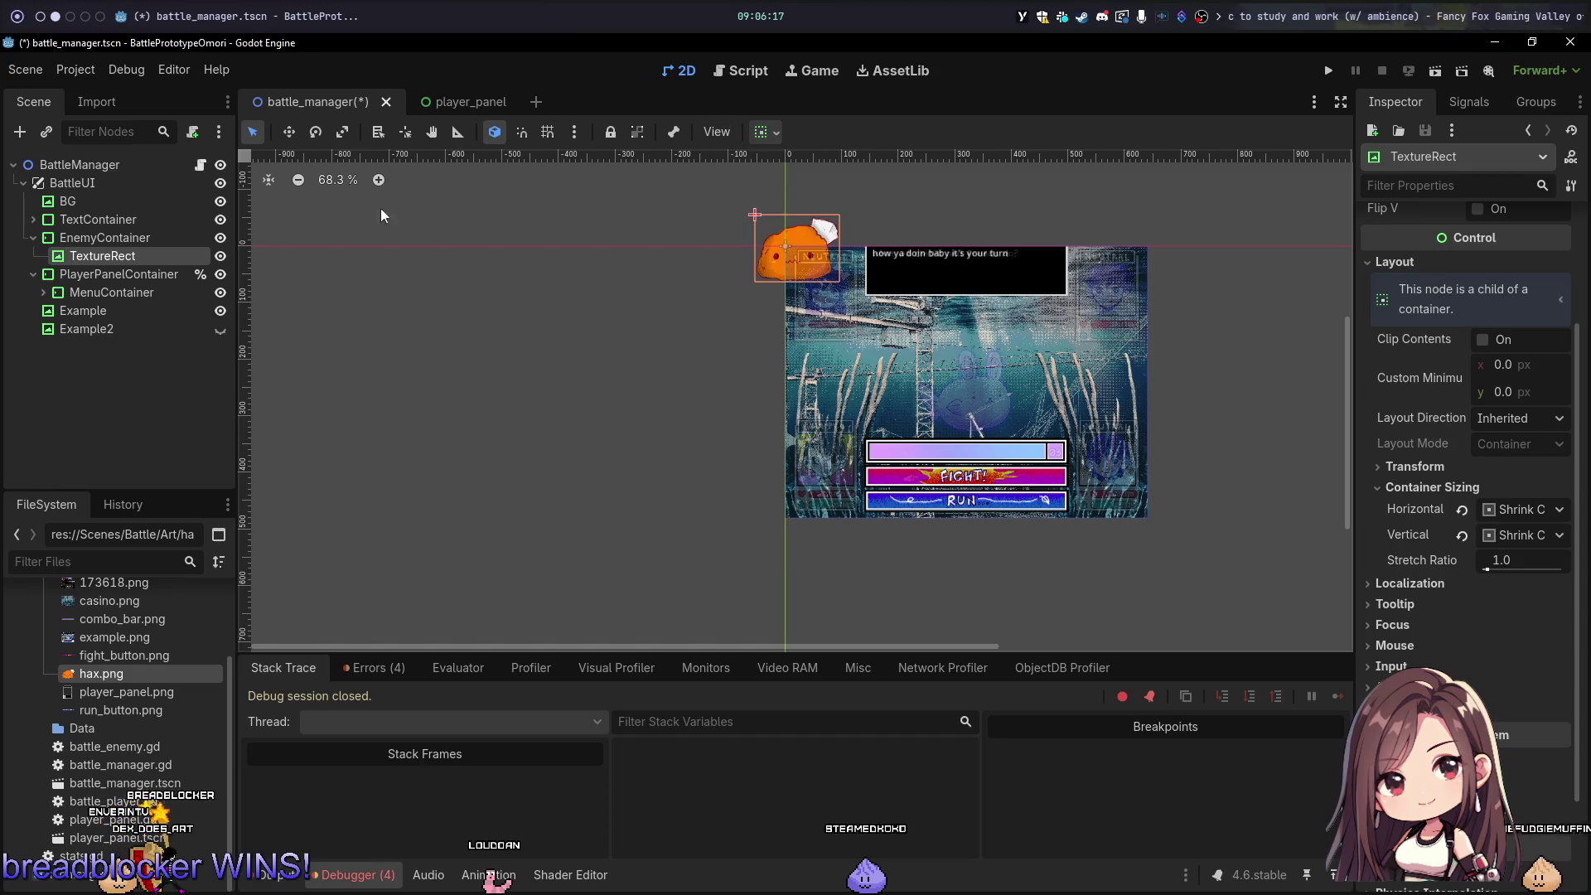
left_click(124, 239)
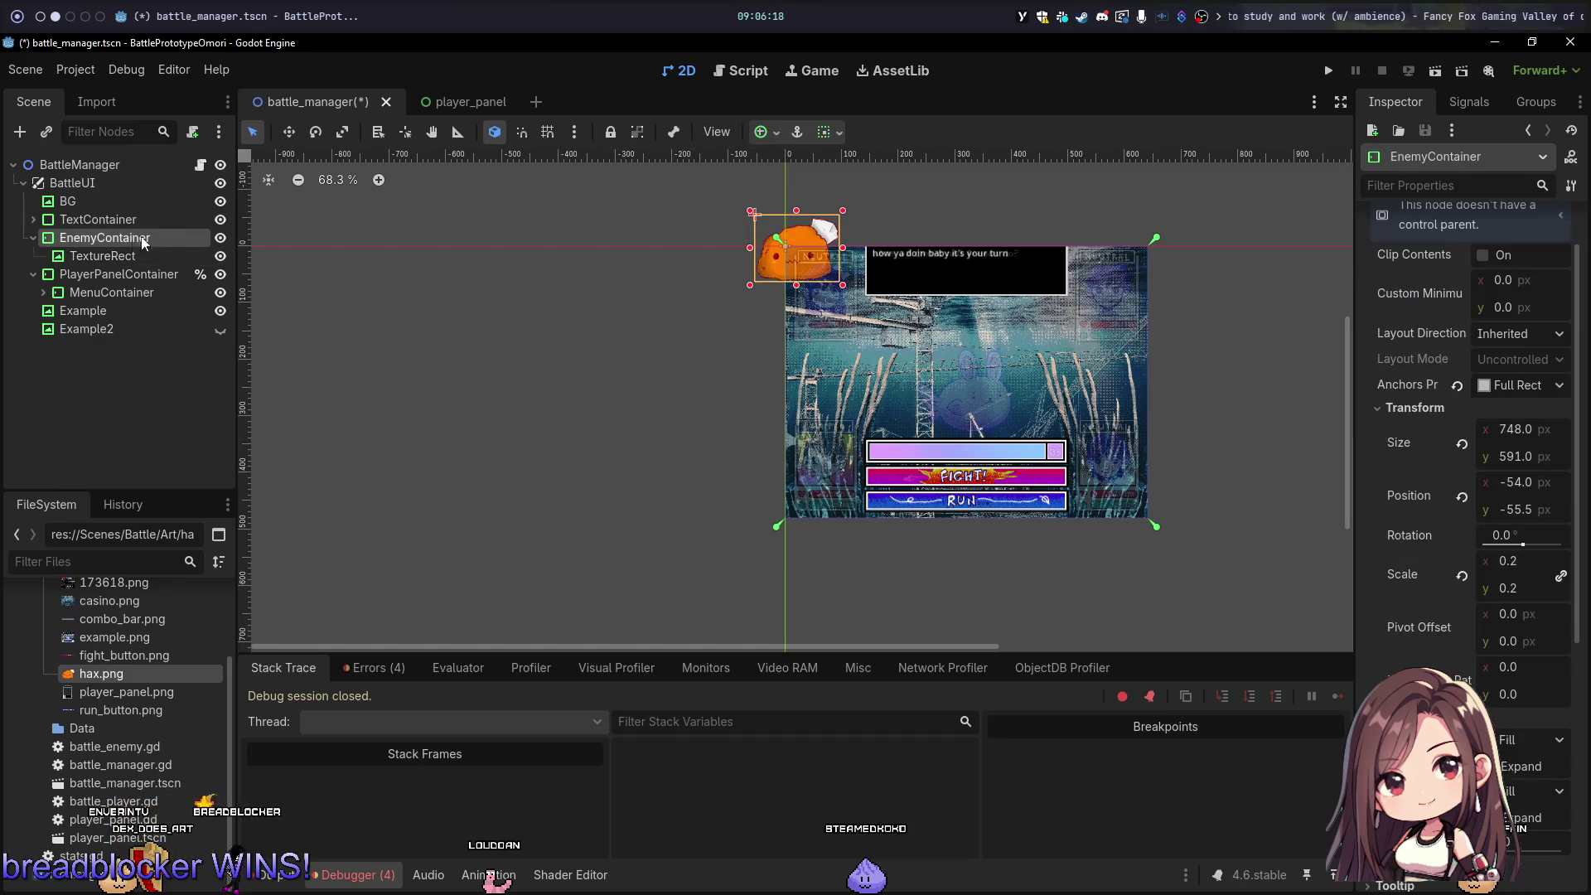
left_click(771, 135)
left_click(799, 225)
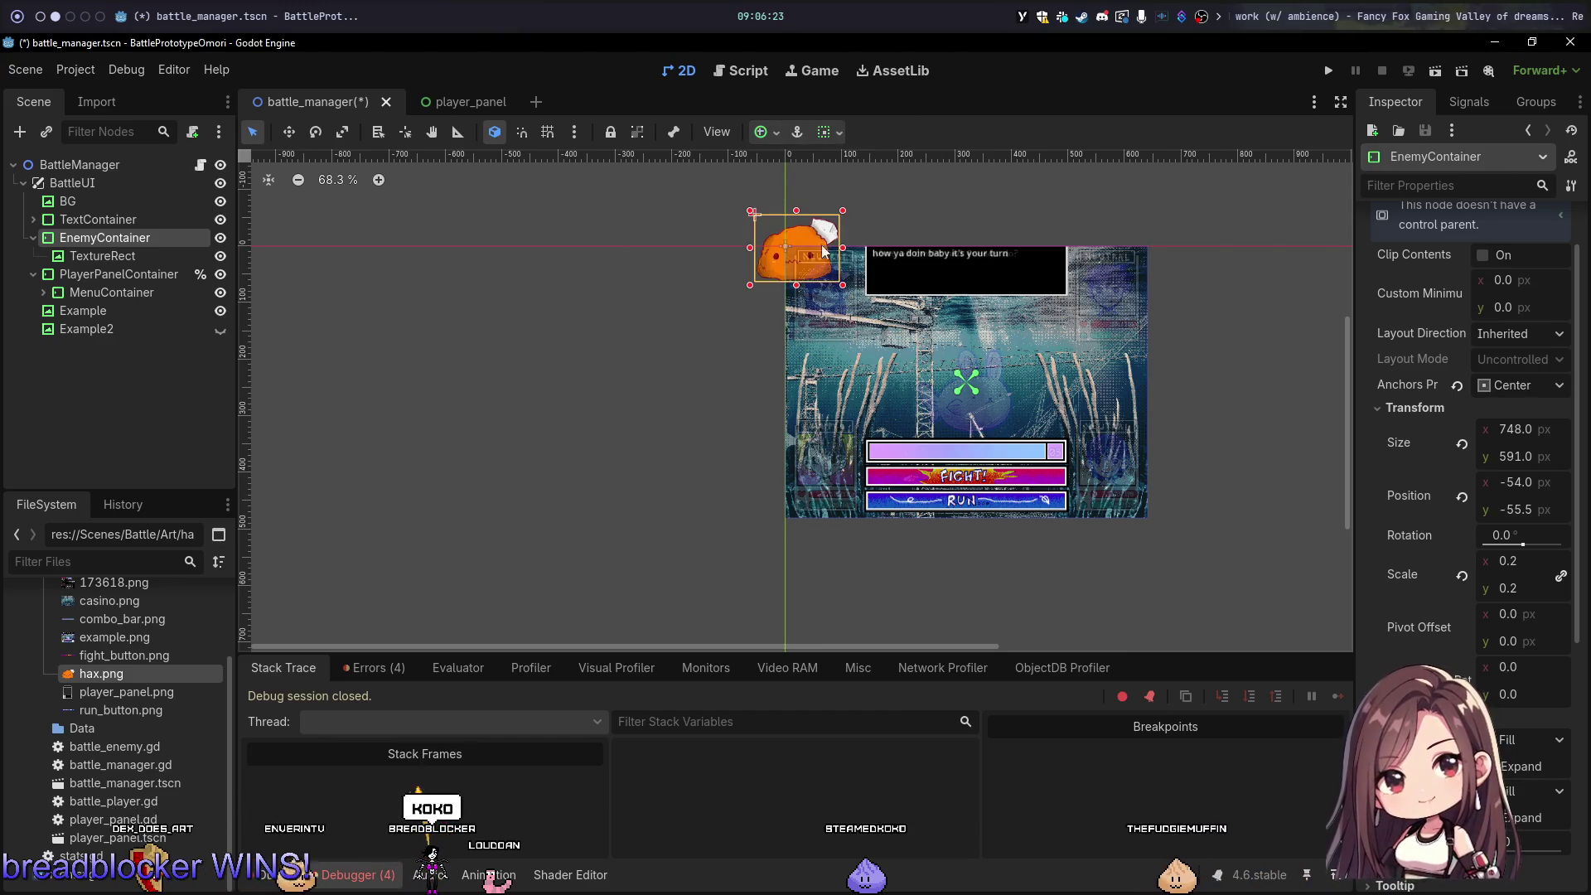
left_click(1458, 499)
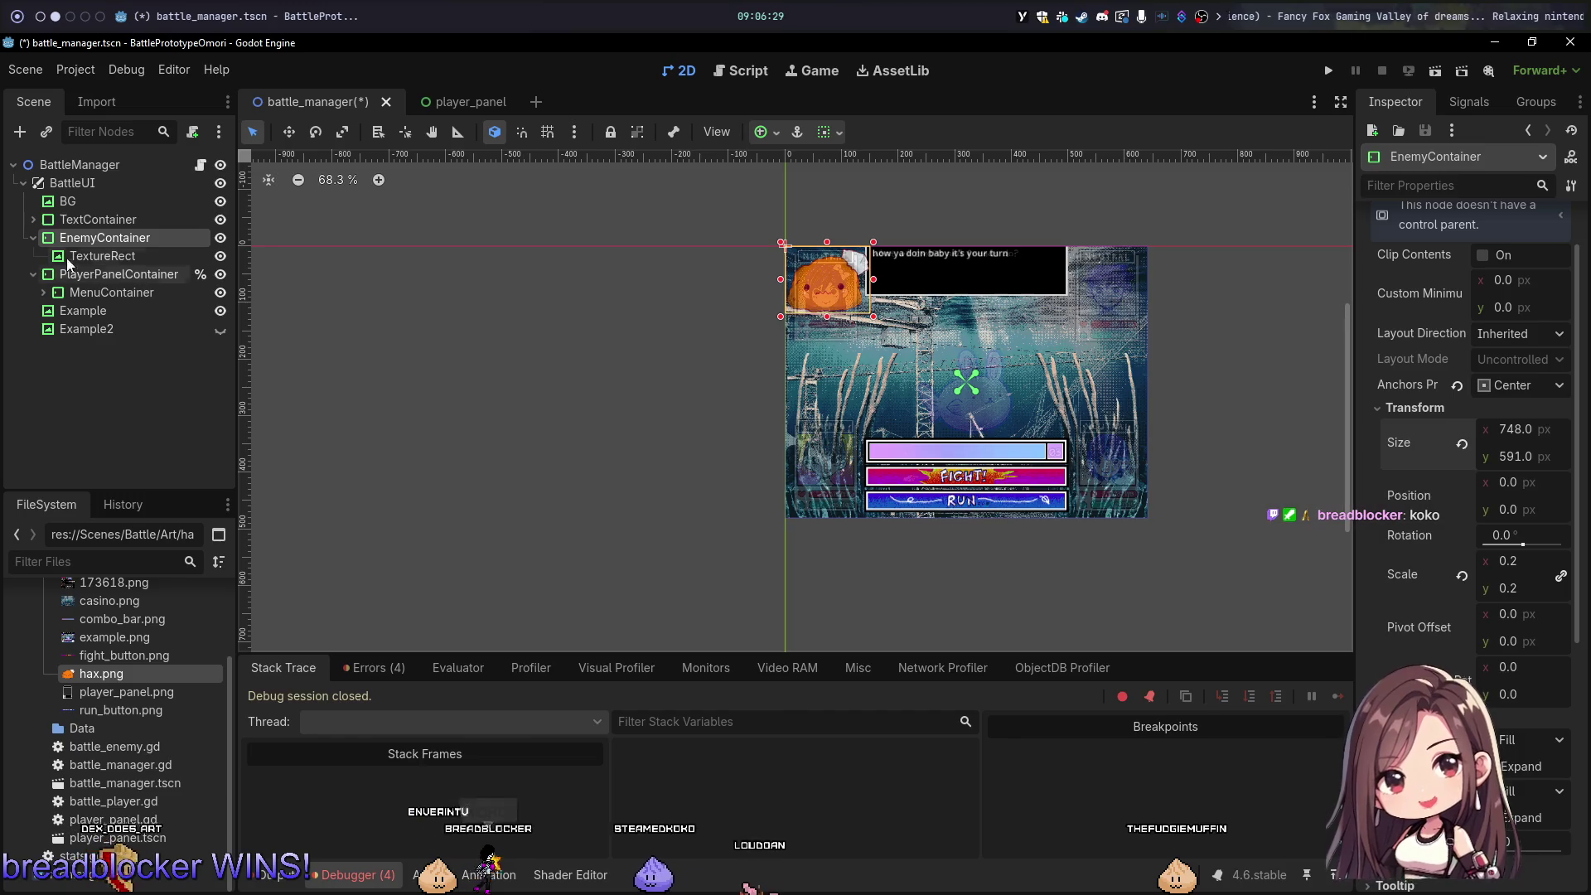
left_click(102, 255)
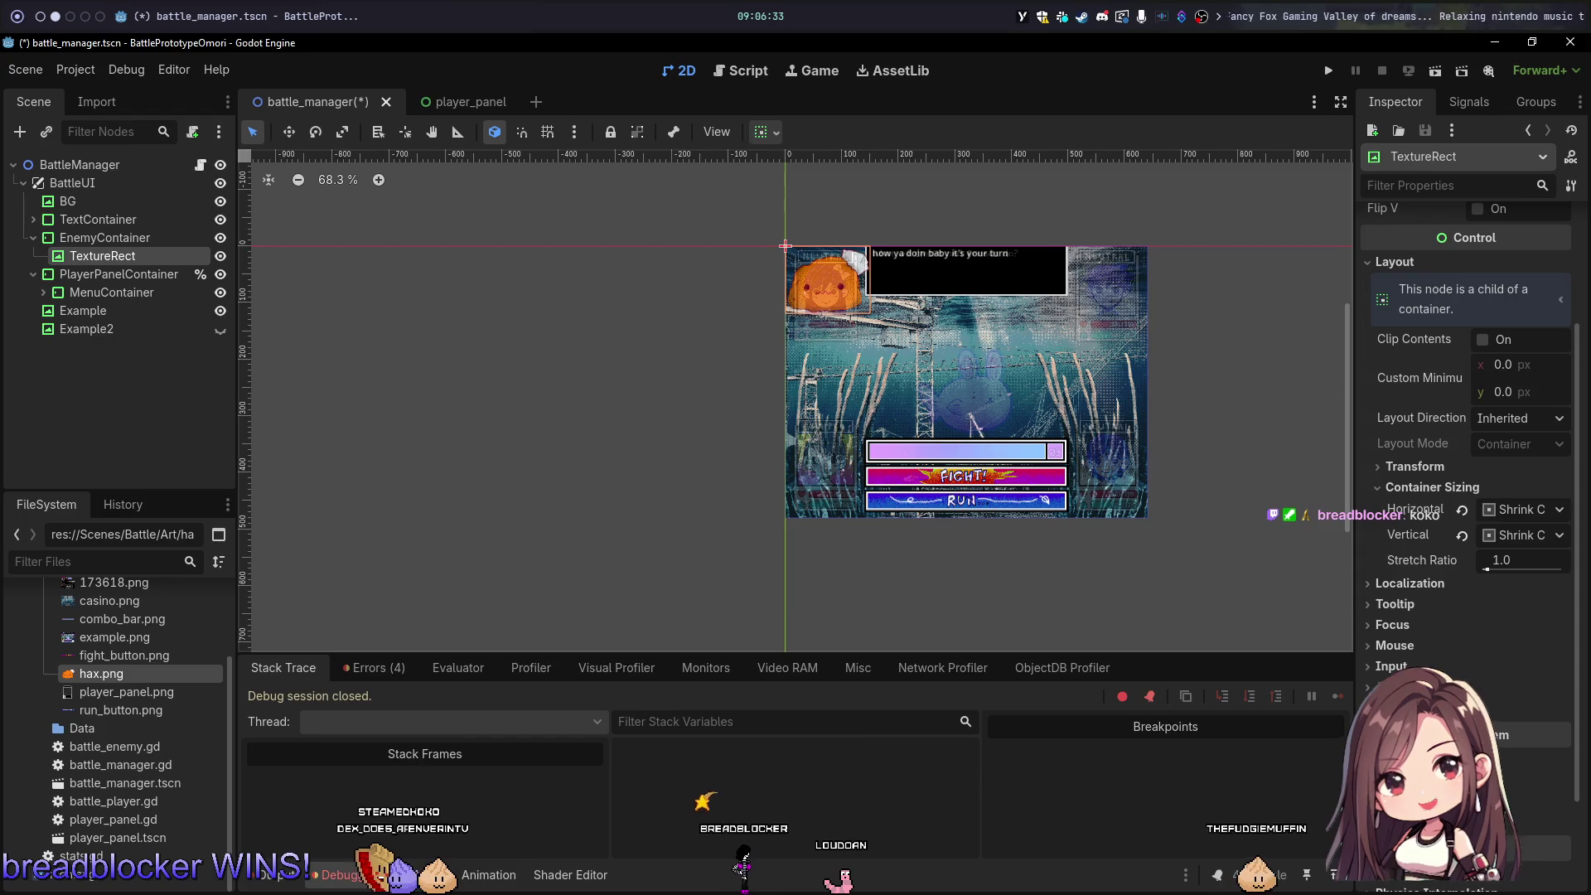
Step: Filter the Inspector by 'posi' and anchor EnemyContainer to Center, moving it to -54, -55.5
scroll(1467, 316, "up", 3)
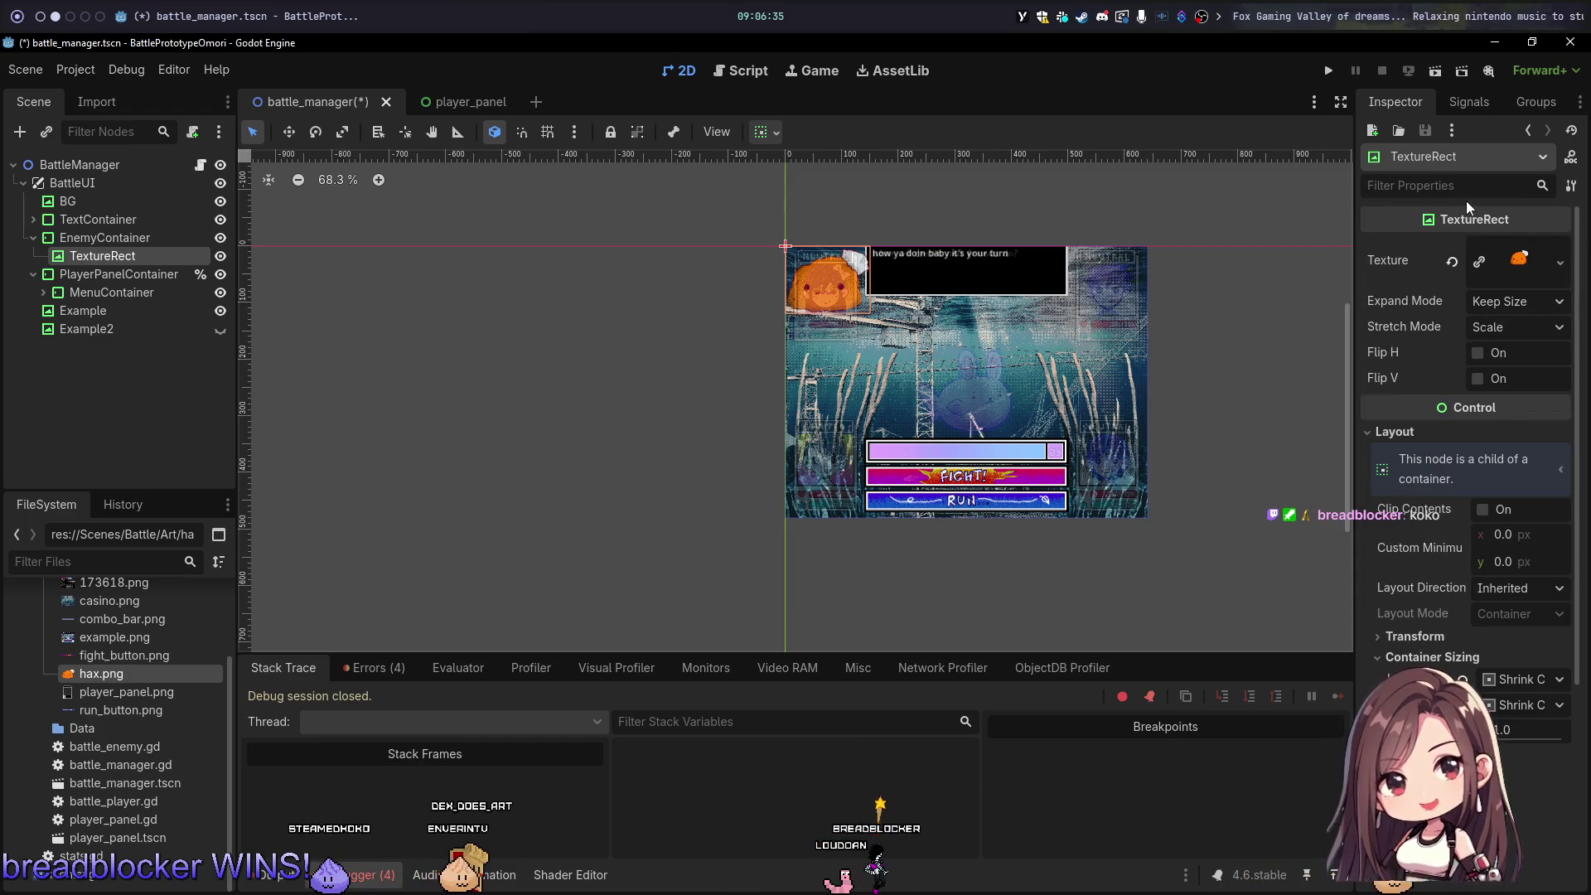
type("posi")
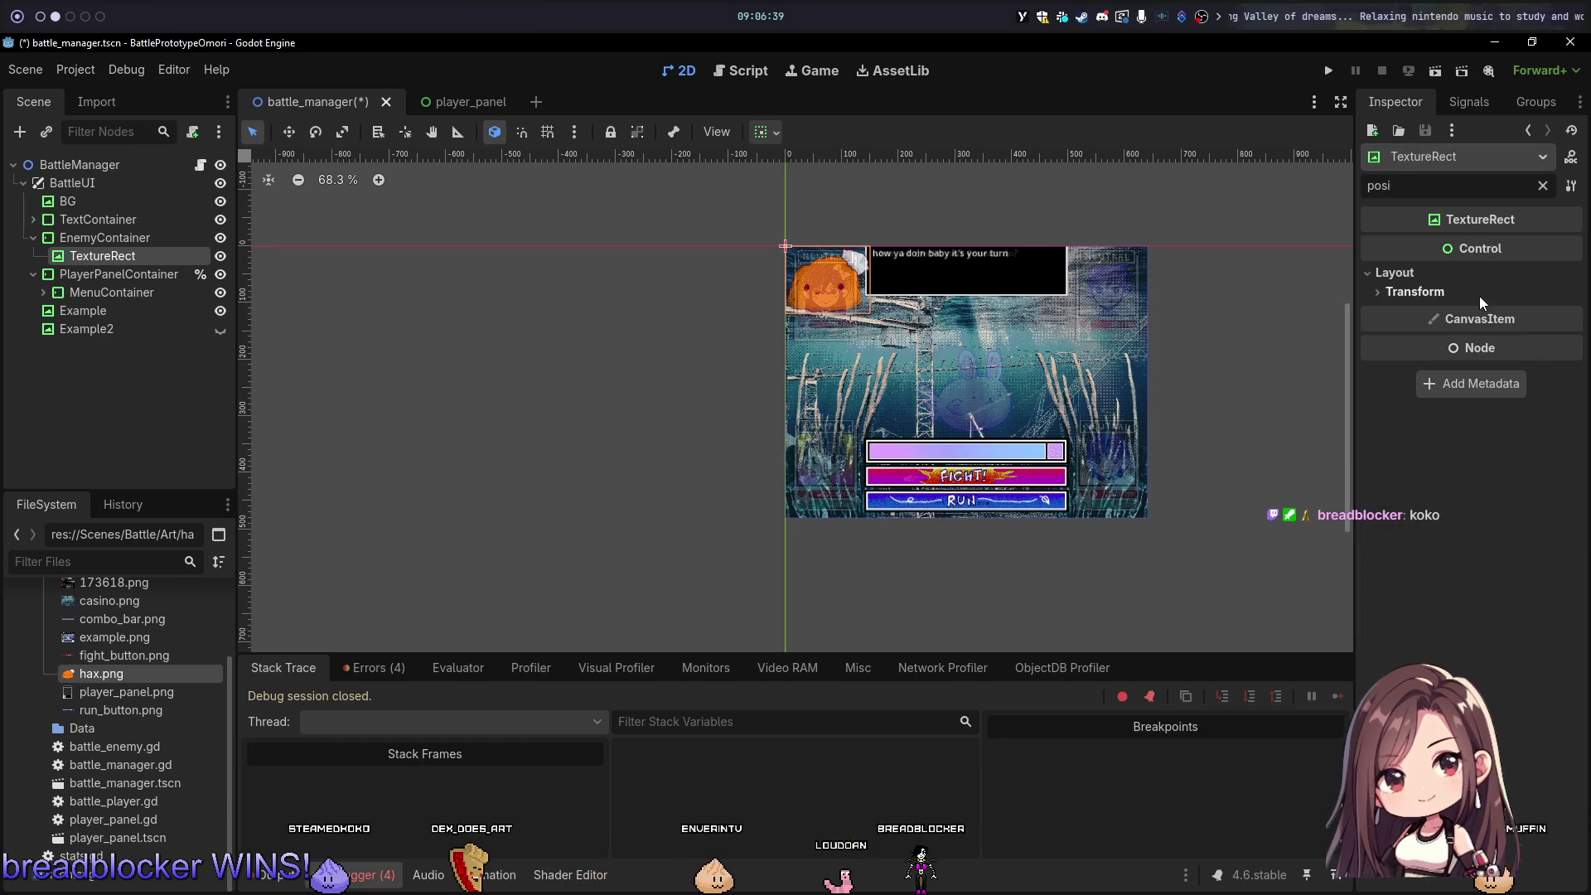
left_click(1456, 296)
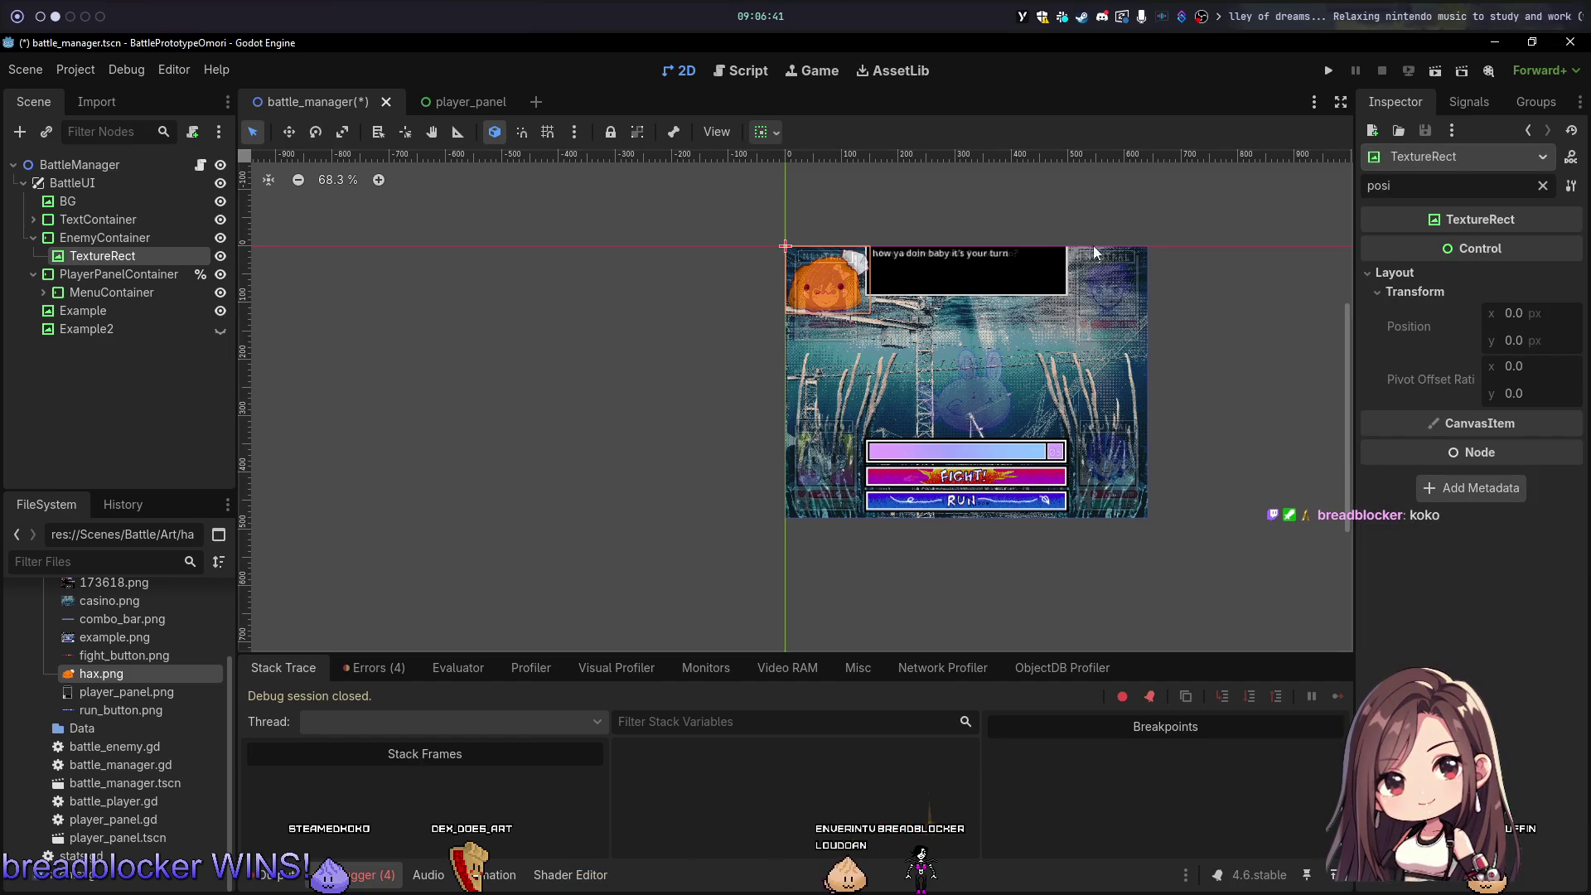
left_click(166, 234)
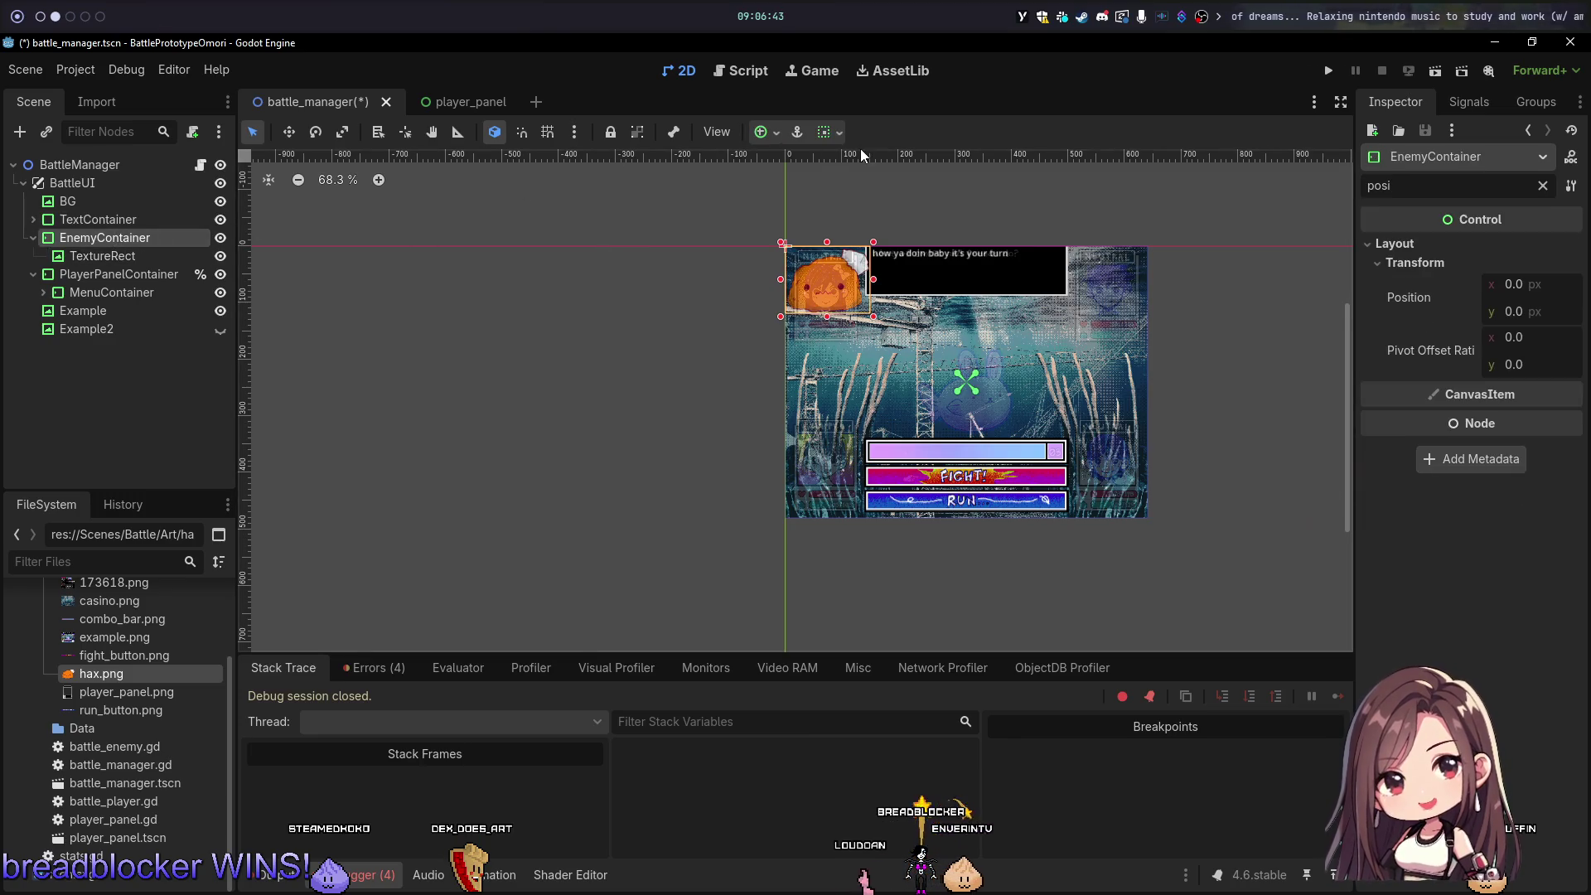
left_click(767, 135)
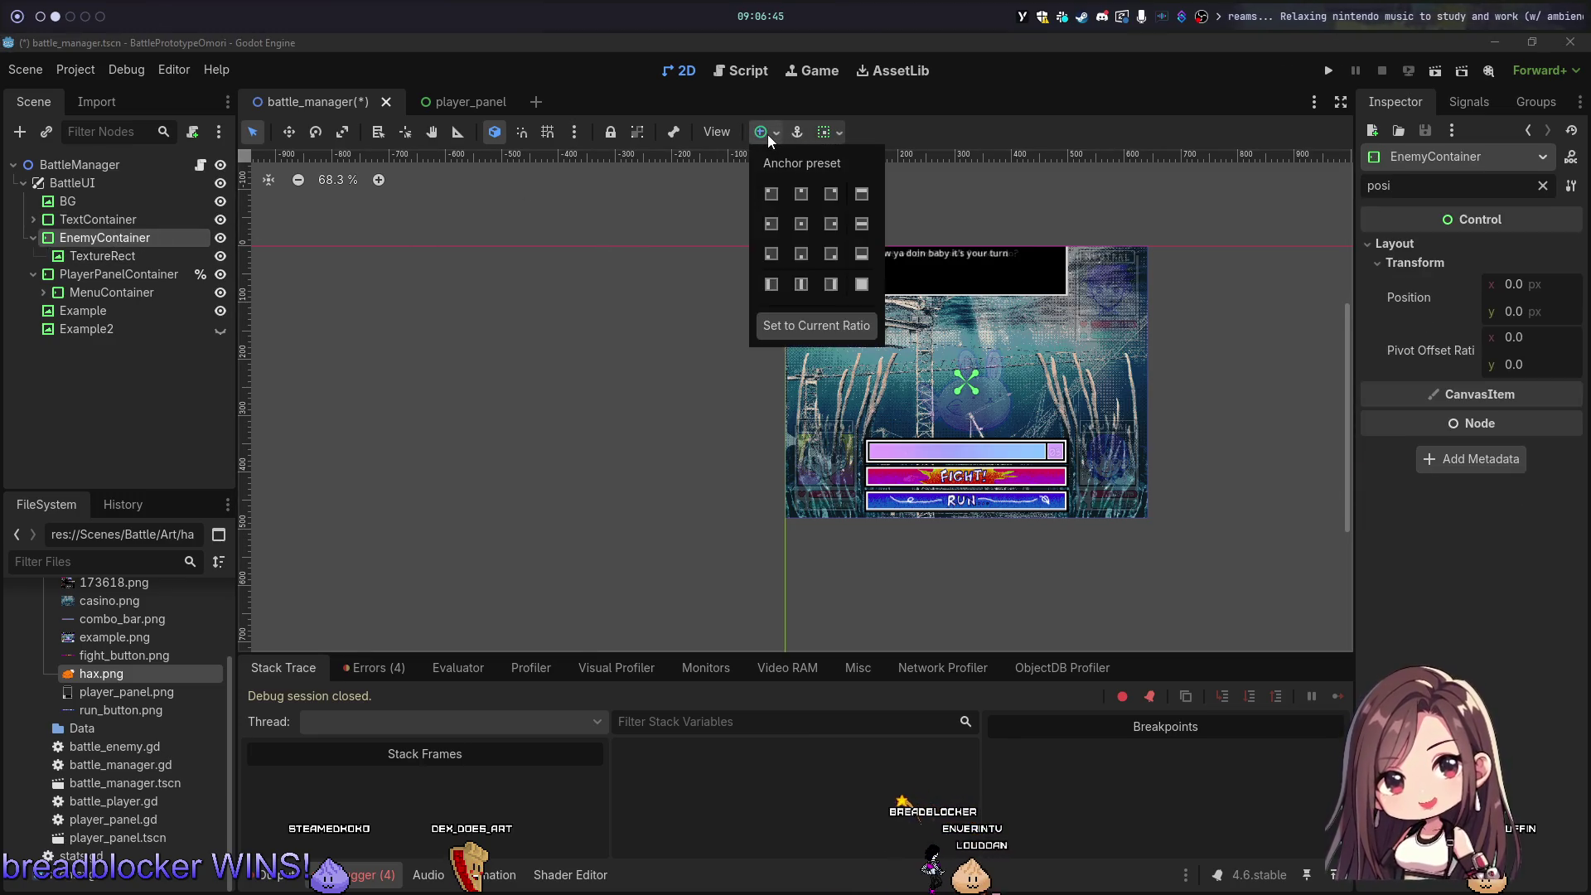
left_click(768, 135)
left_click(768, 134)
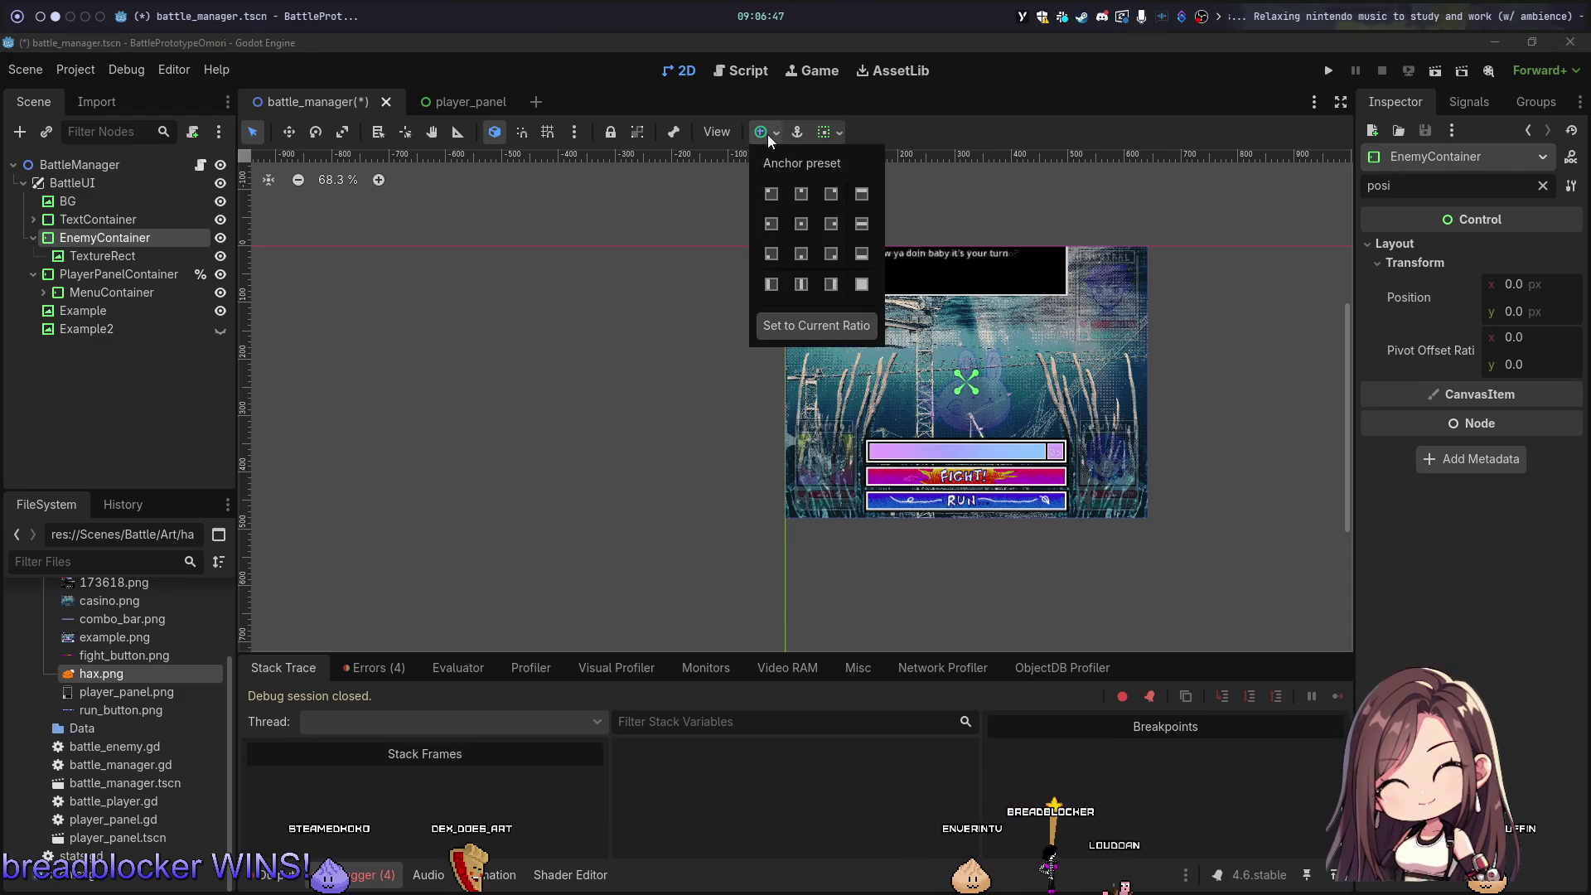
left_click(802, 221)
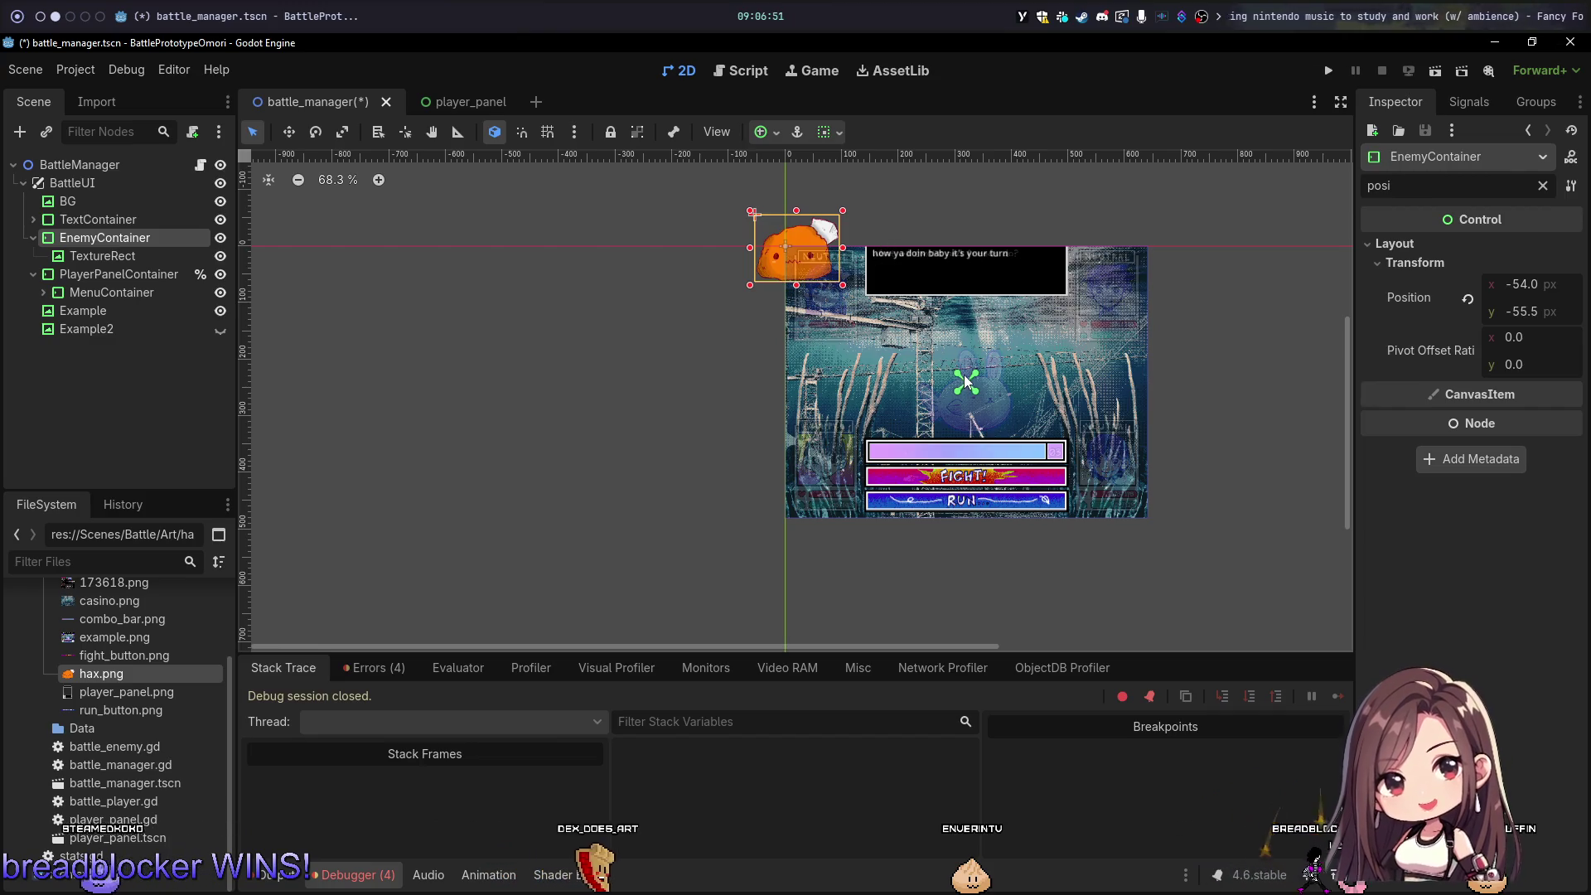
Step: Delete the TextureRect node holding the orange enemy sprite
left_click(141, 253)
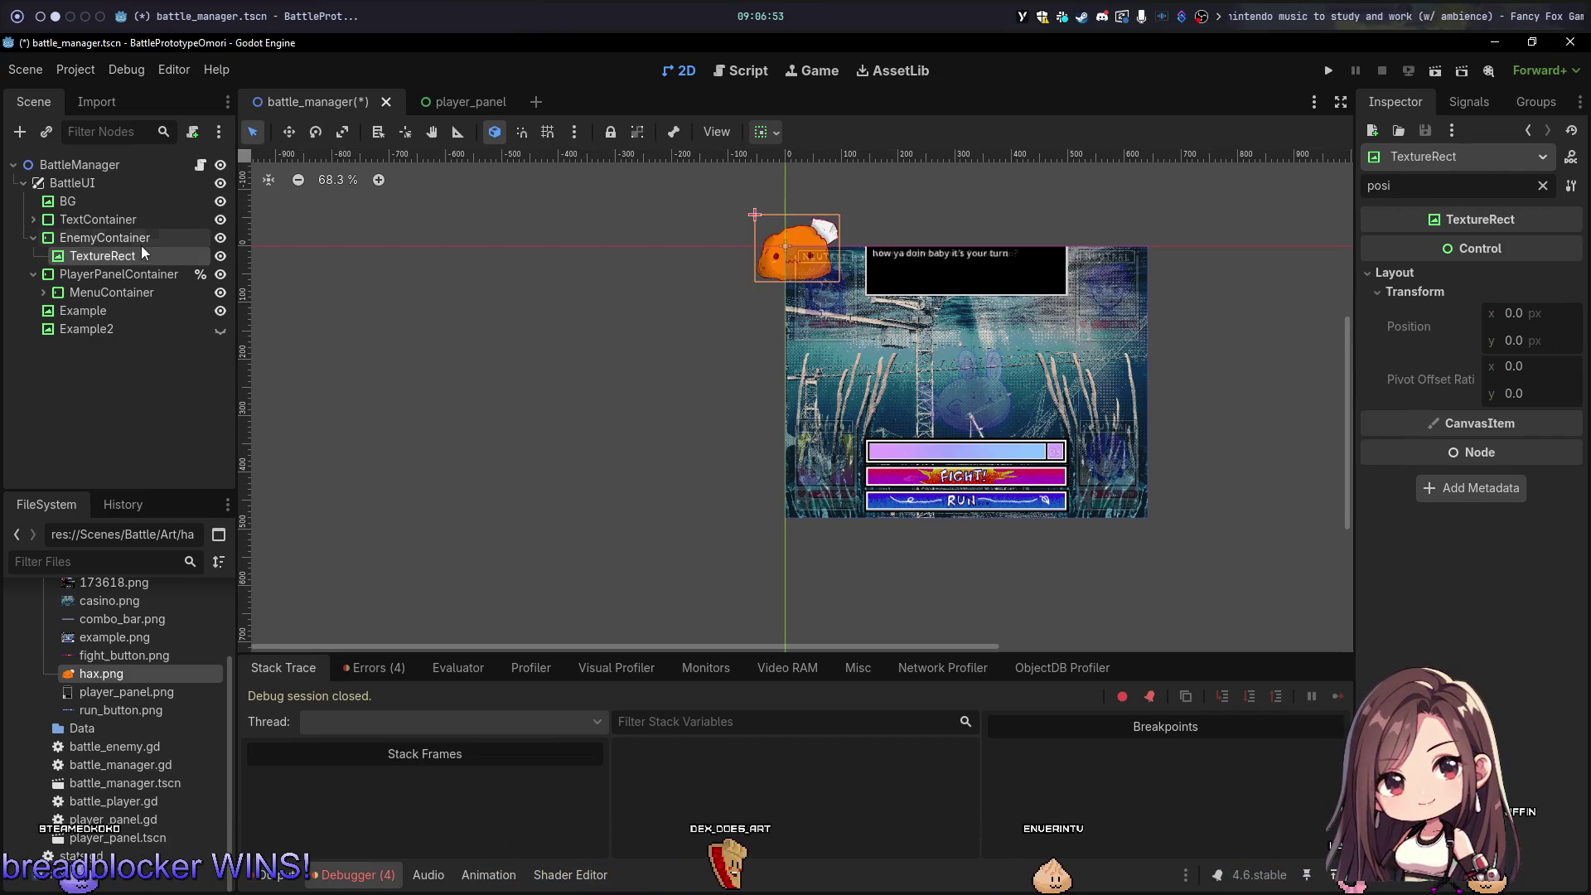
key("Delete")
left_click(748, 462)
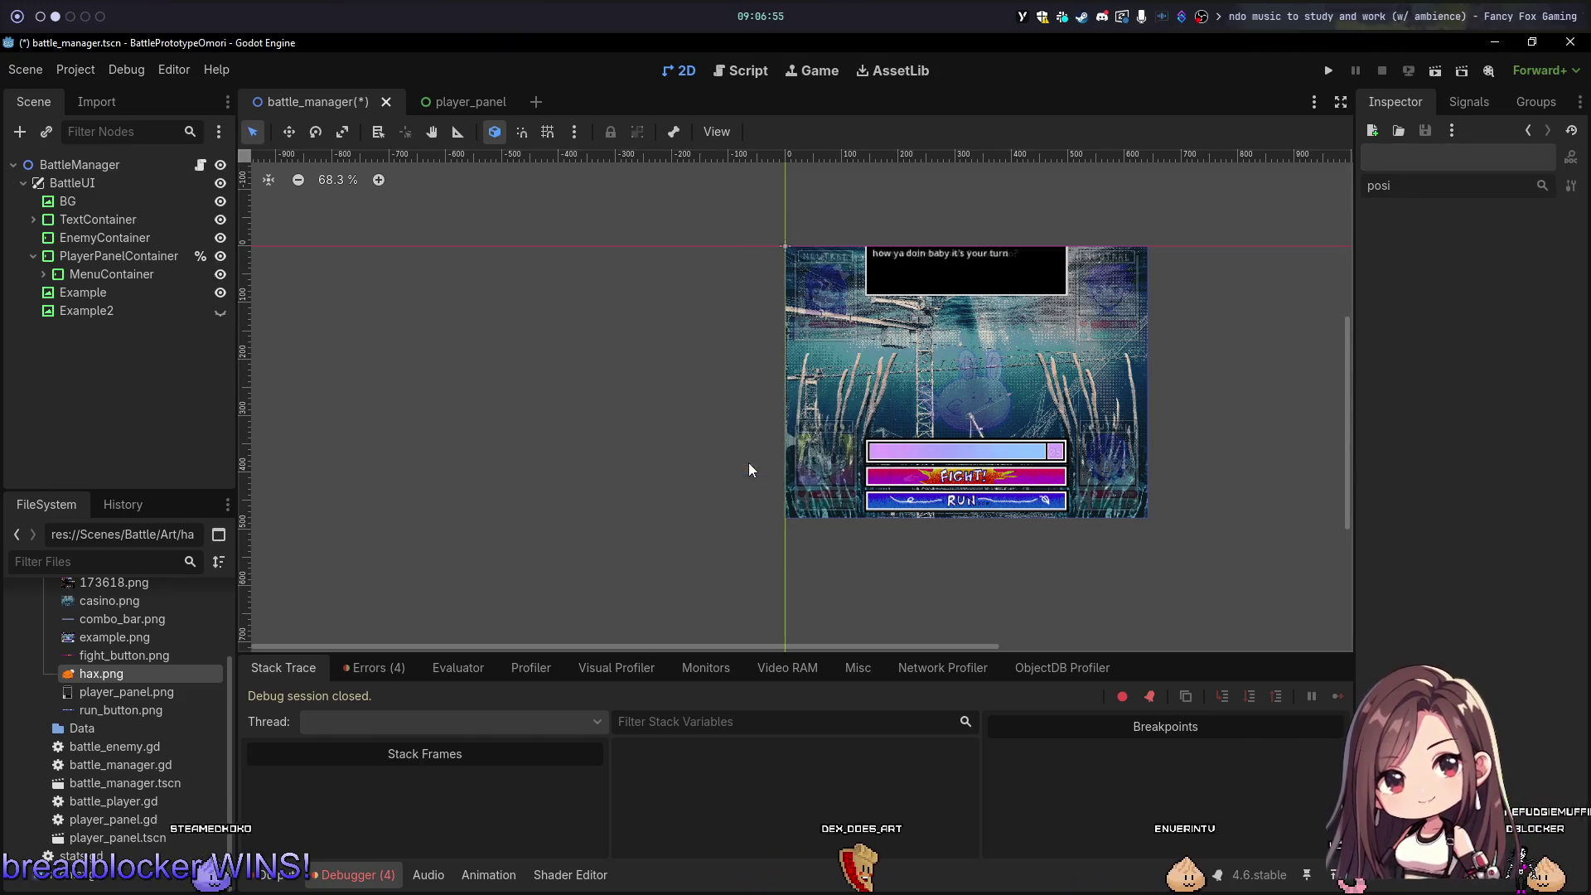
Step: Reset EnemyContainer's position to 0, 0 and test its Expand sizing flags, leaving them off
left_click(105, 237)
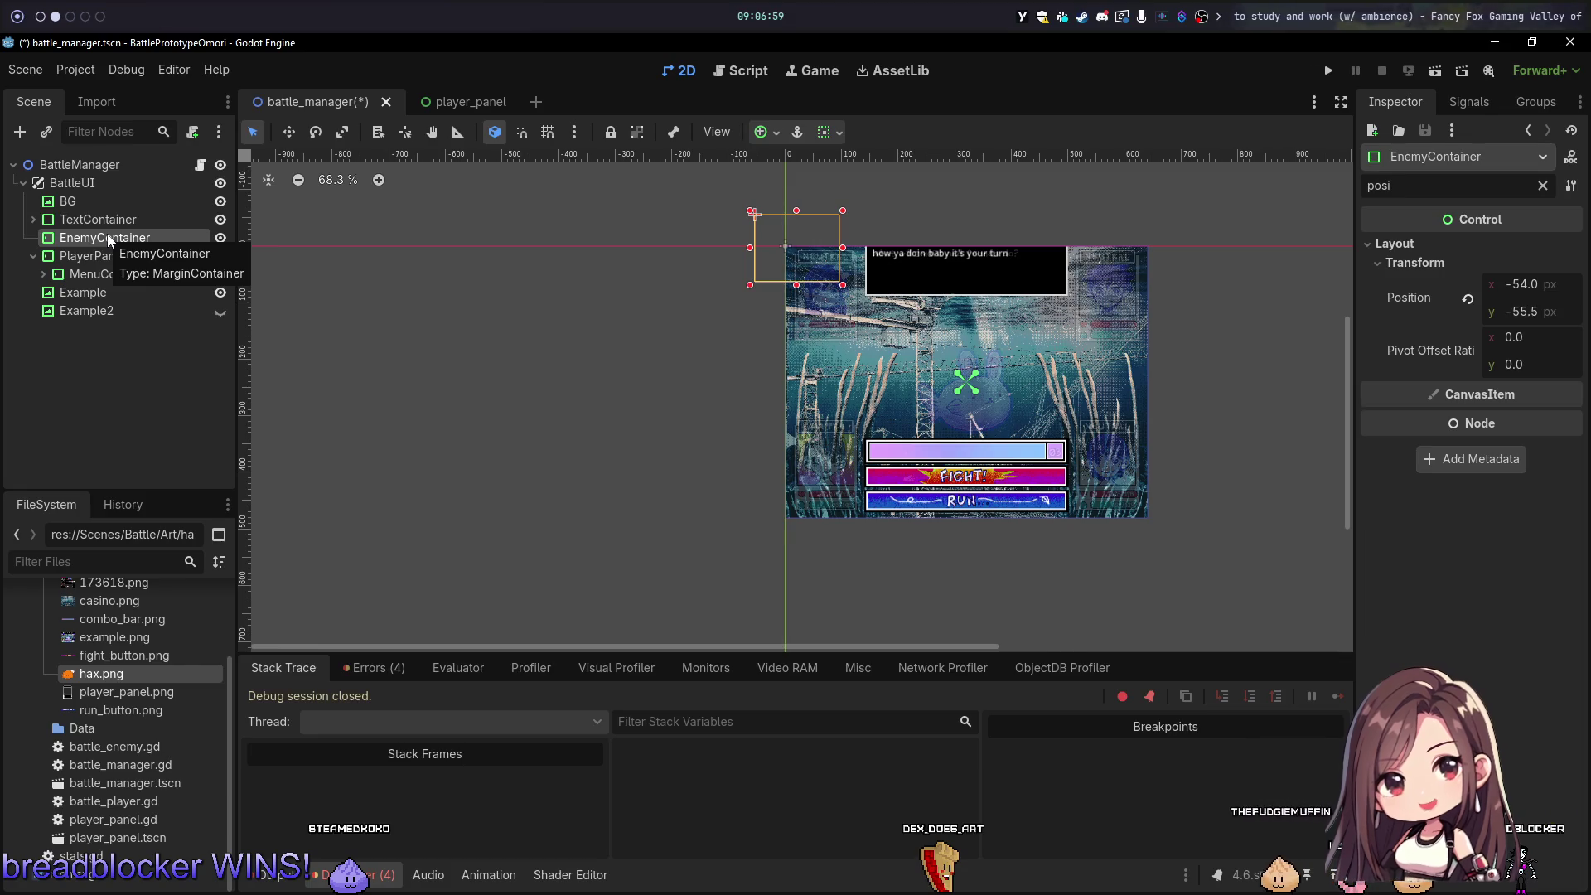
left_click(1468, 299)
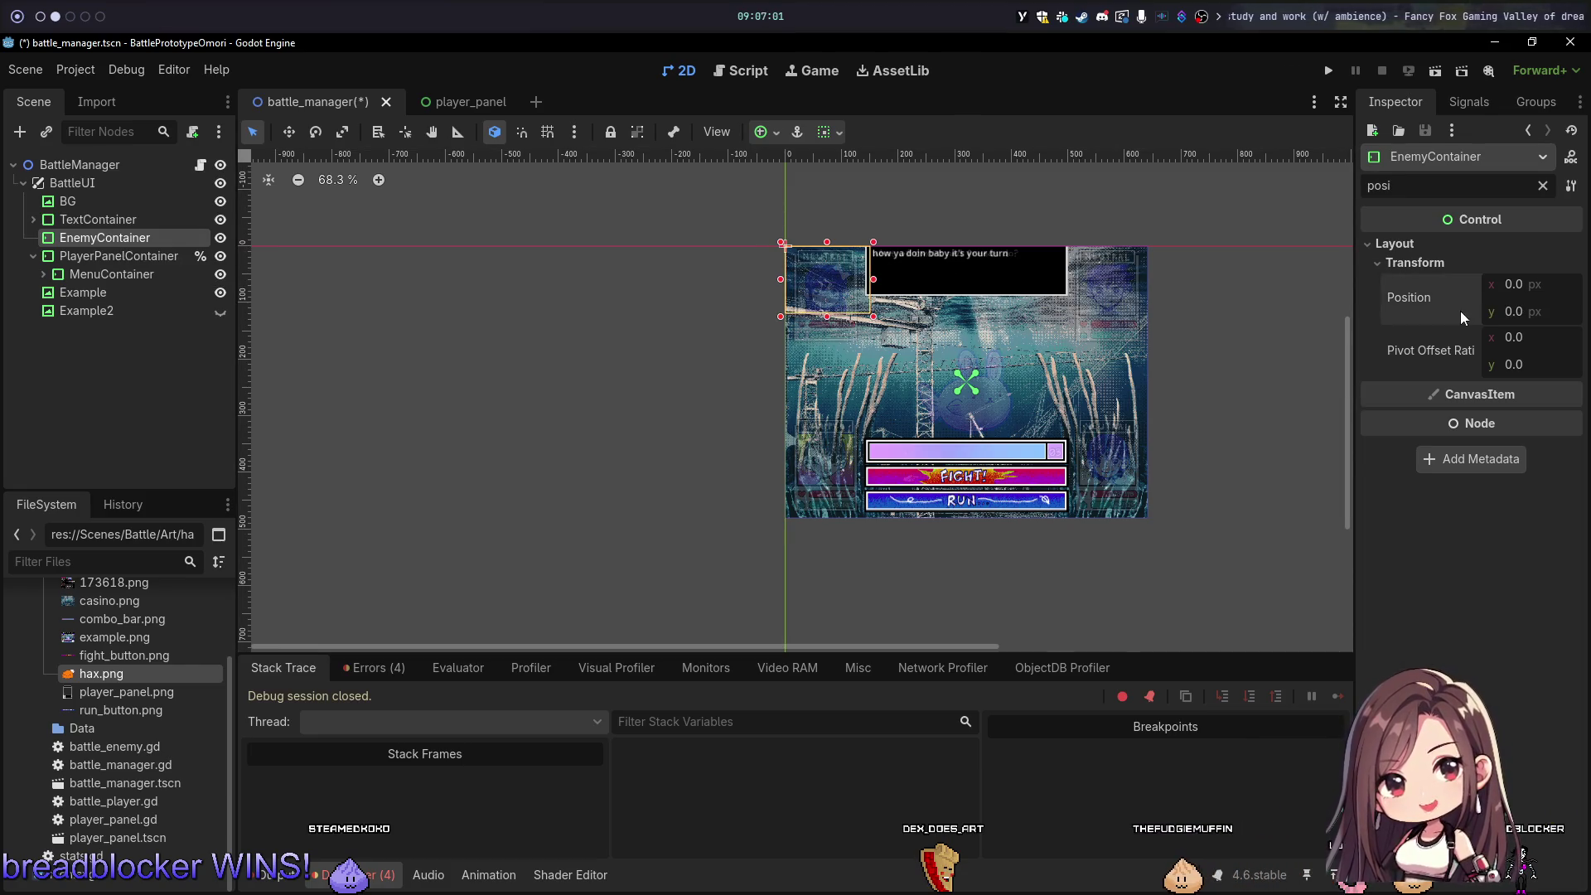
left_click(829, 131)
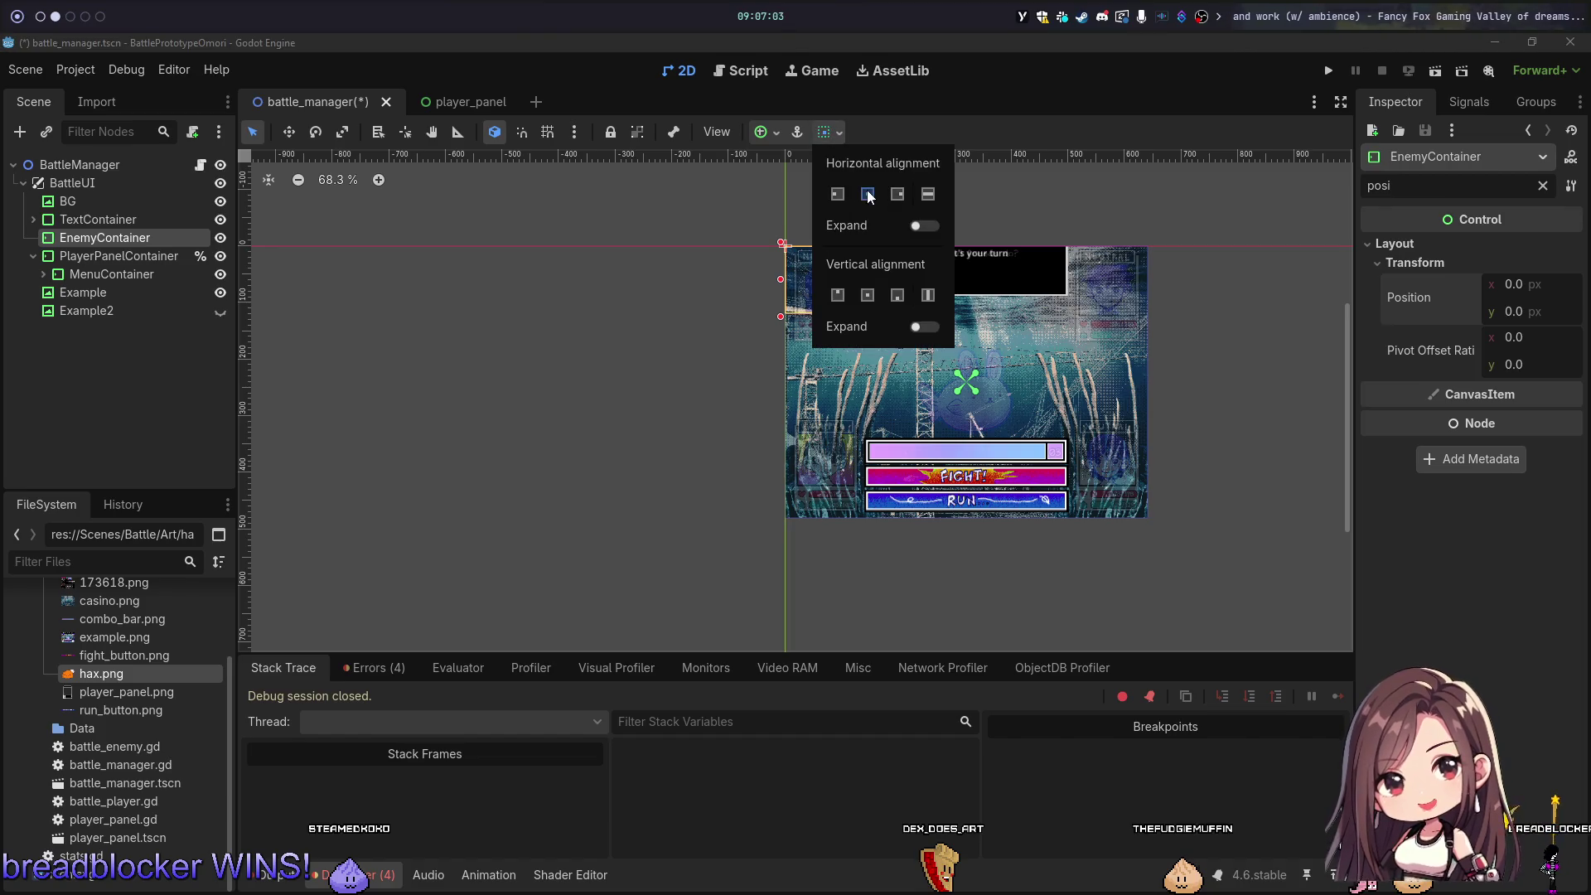
left_click(914, 225)
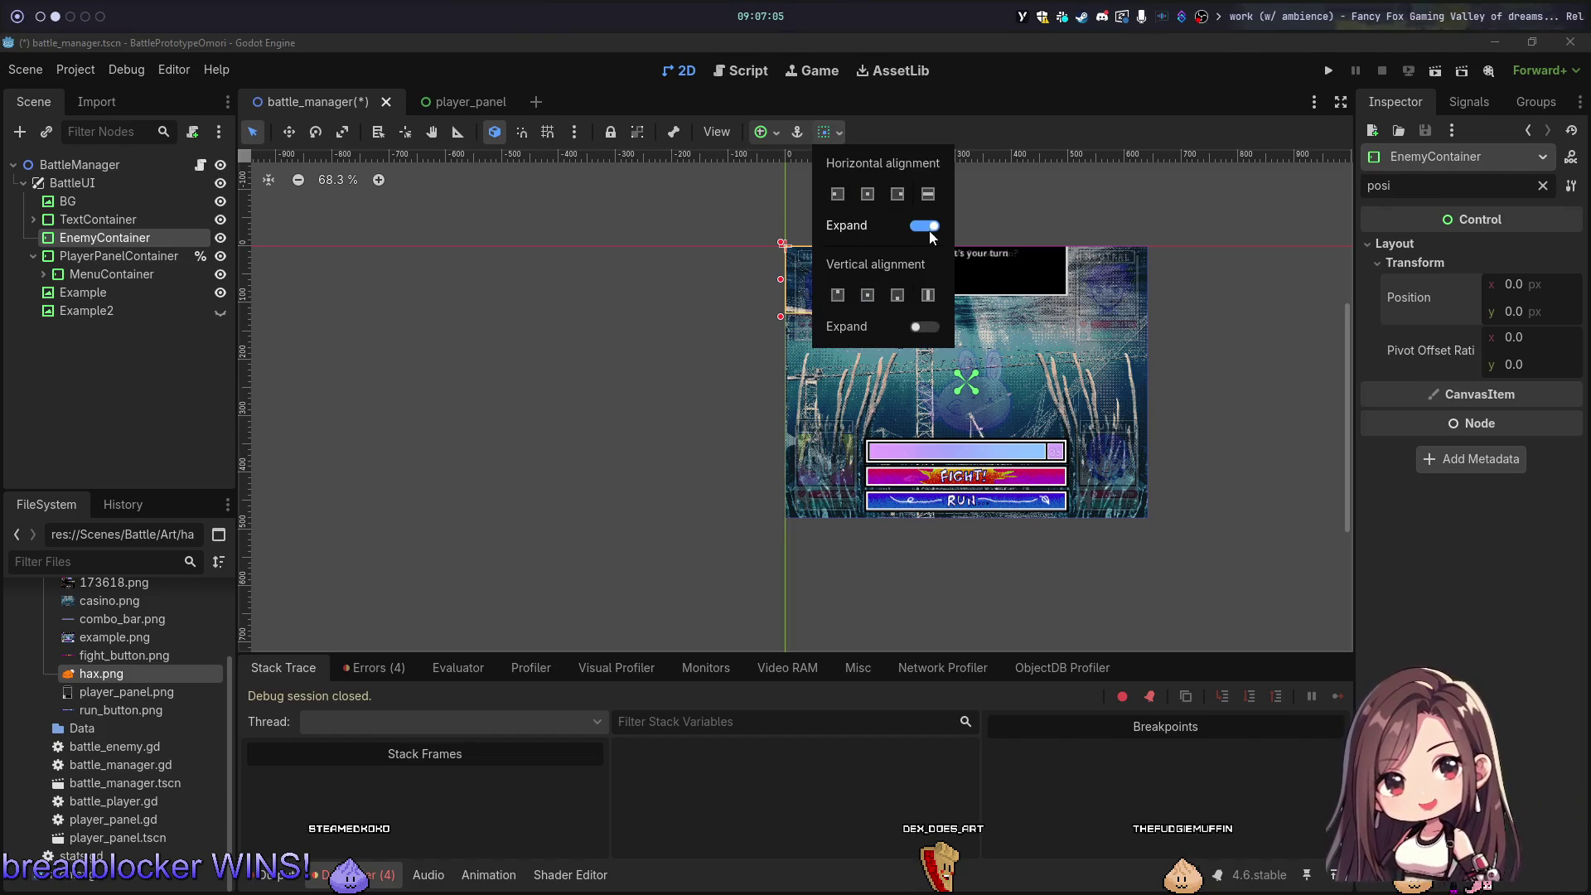
left_click(923, 326)
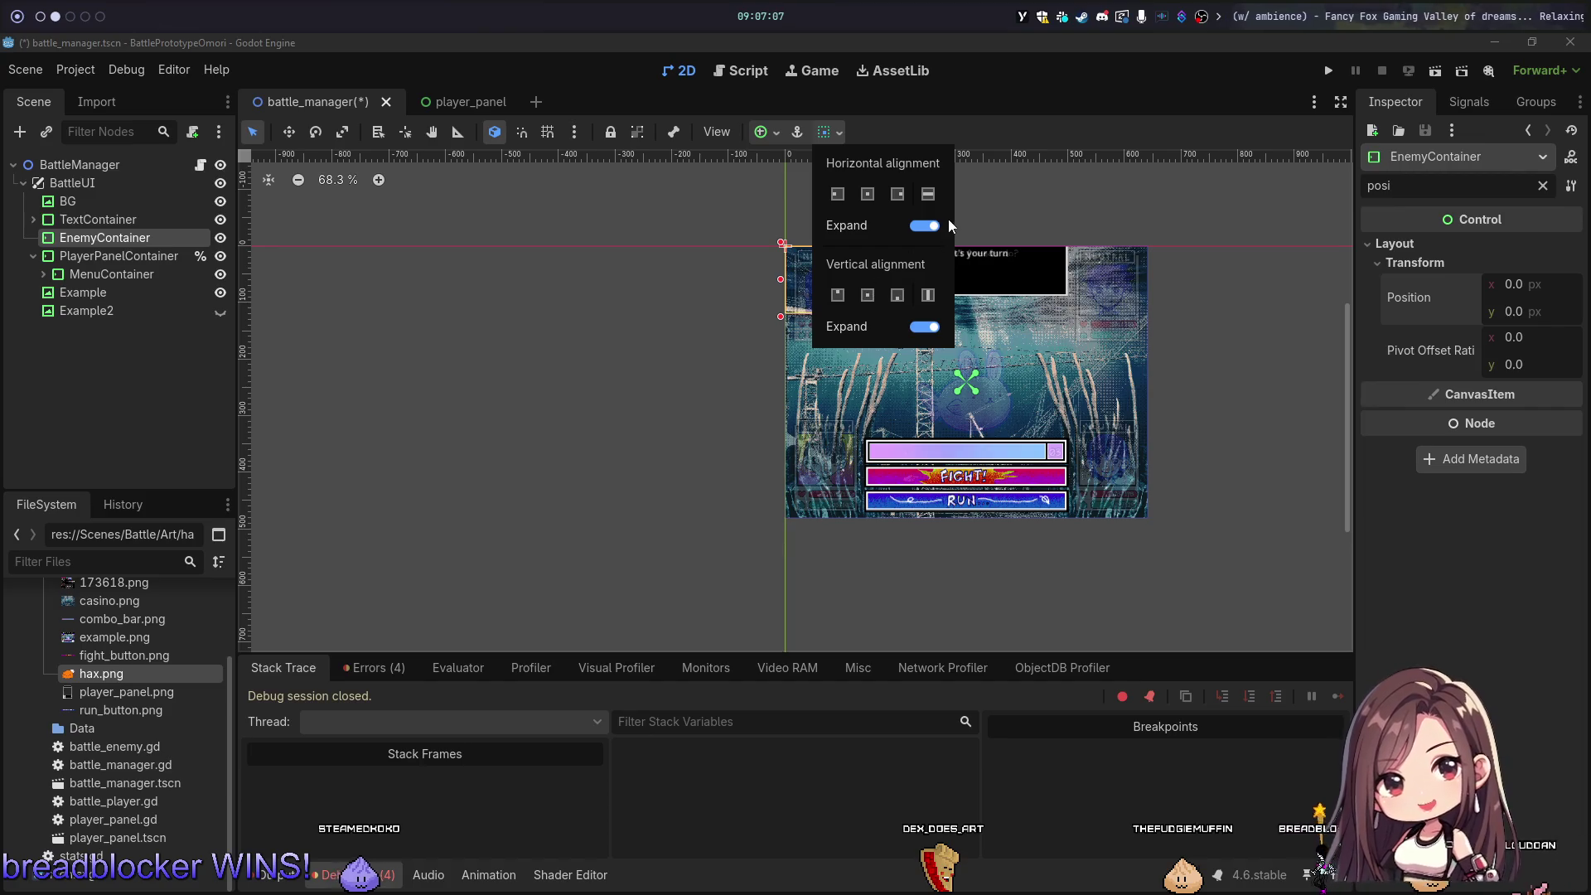
left_click(922, 226)
left_click(928, 326)
left_click(923, 226)
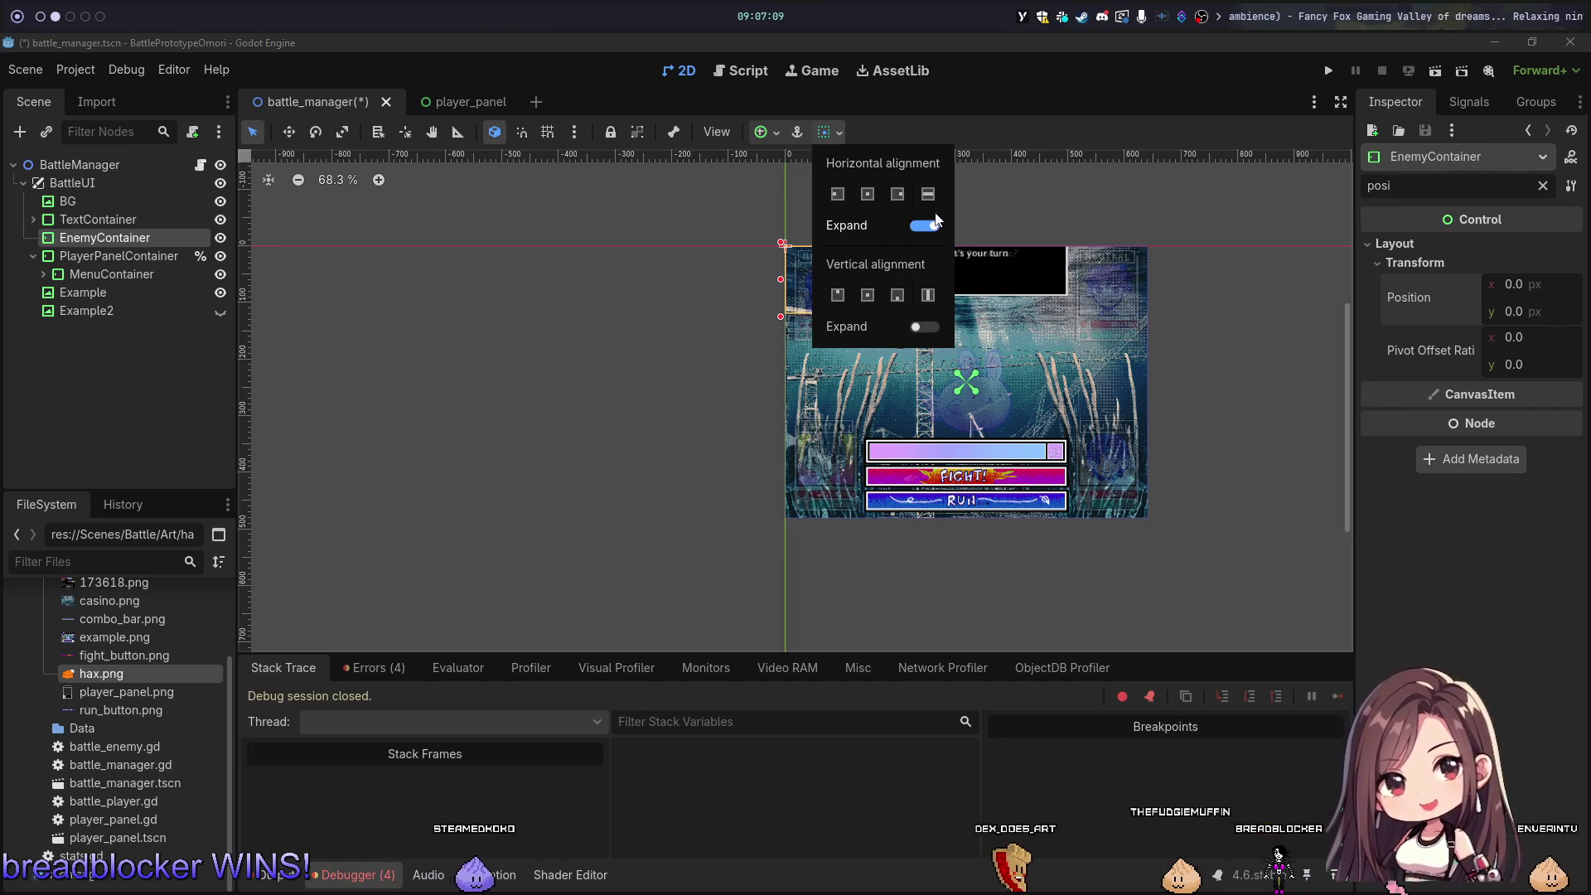
left_click(923, 226)
left_click(962, 104)
Step: Re-anchor EnemyContainer to Center and drag it to mid-scene at 237, 179
left_click(761, 135)
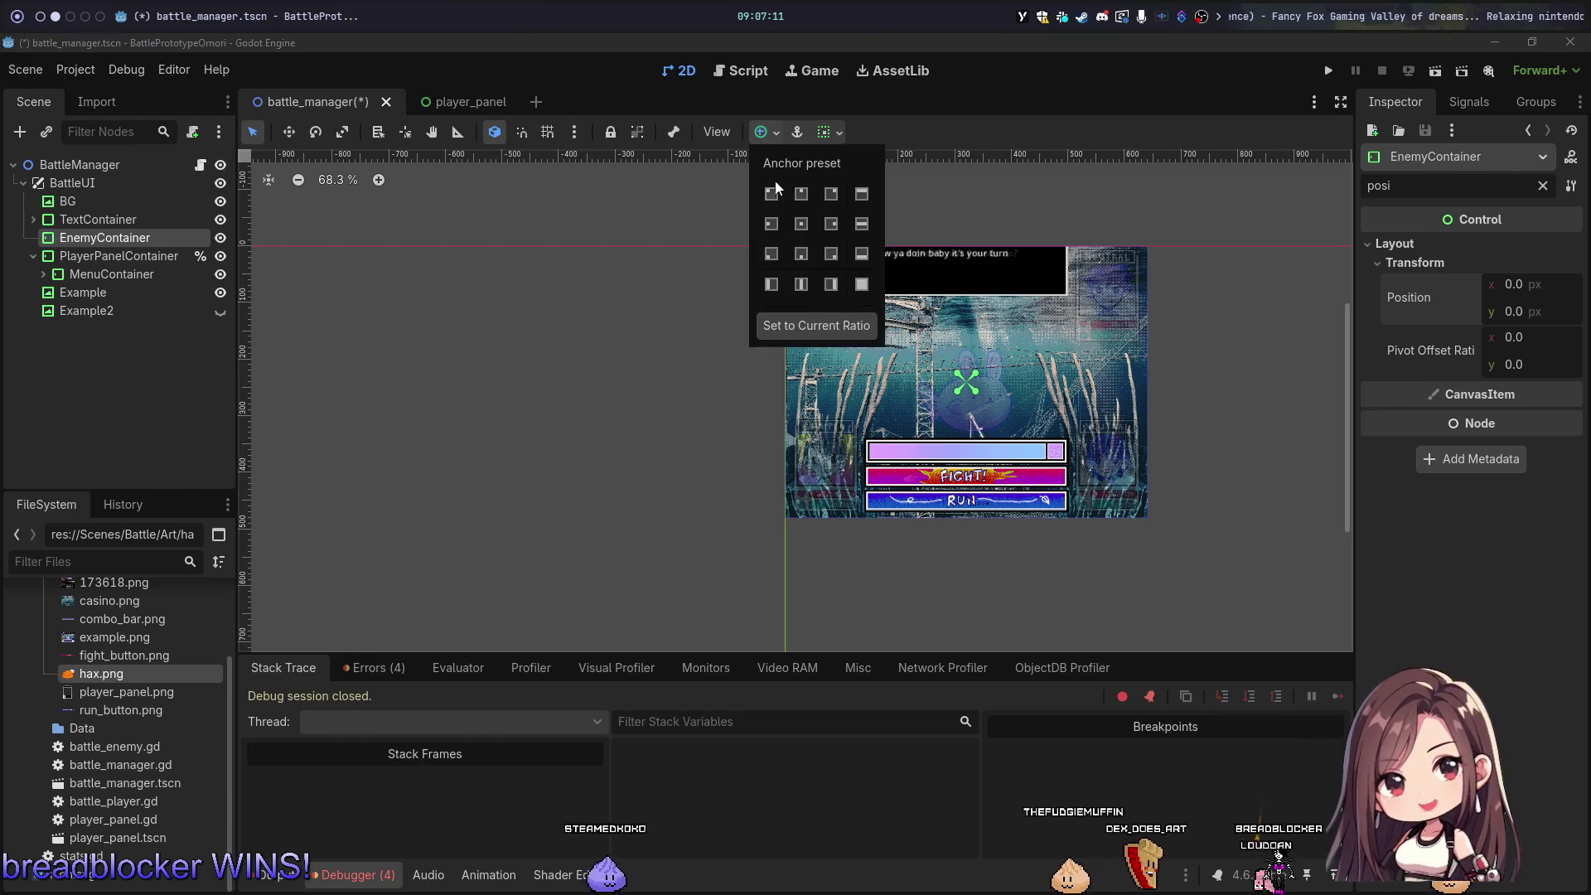
left_click(801, 223)
left_click(1097, 163)
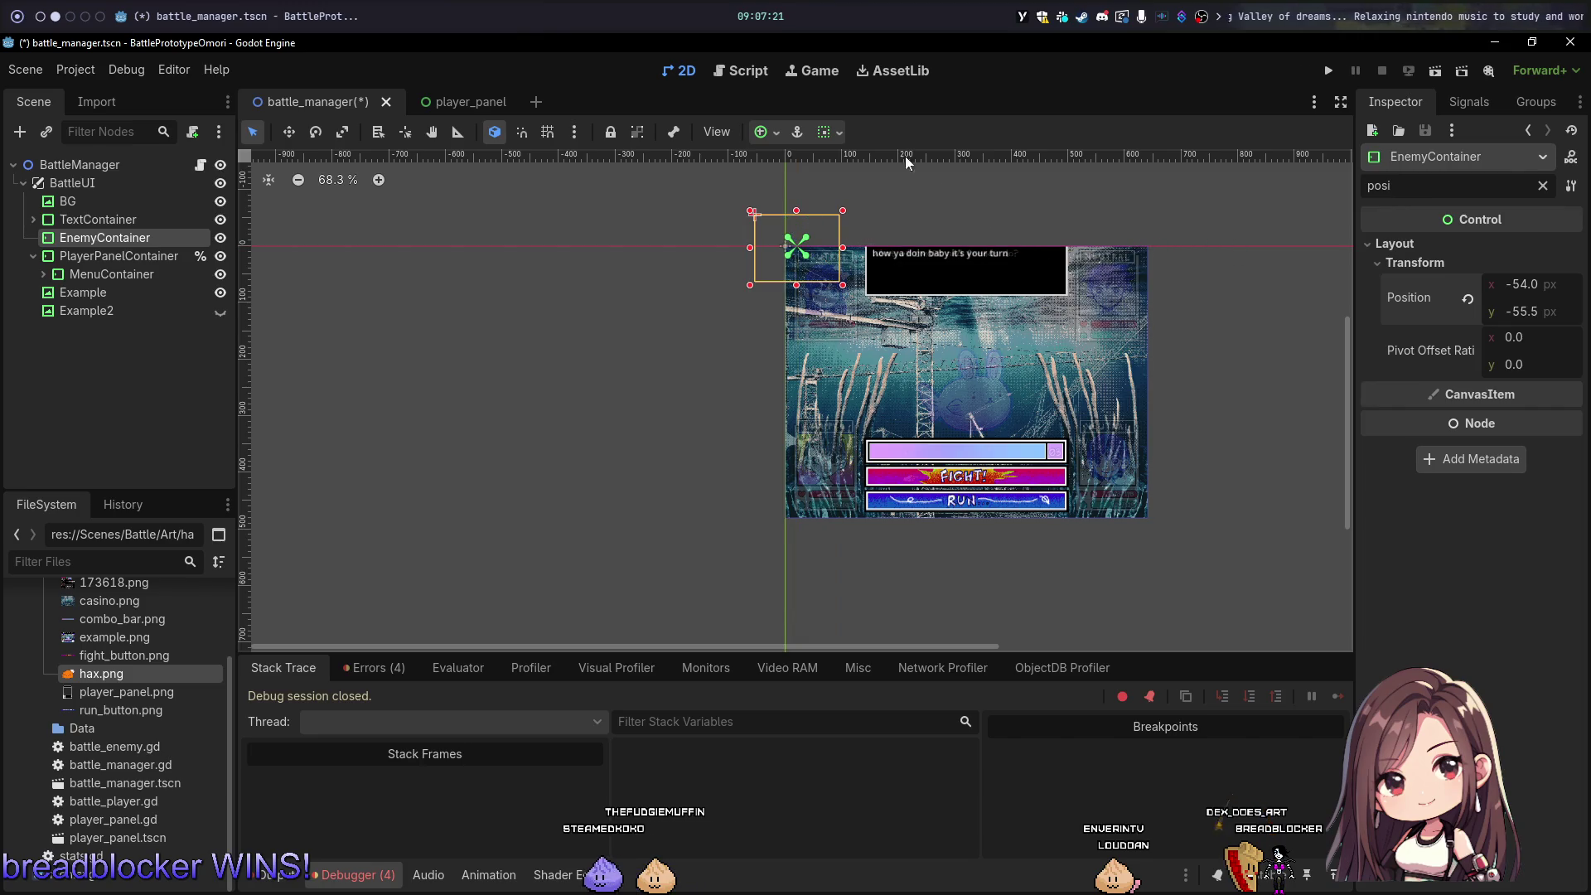
left_click(781, 133)
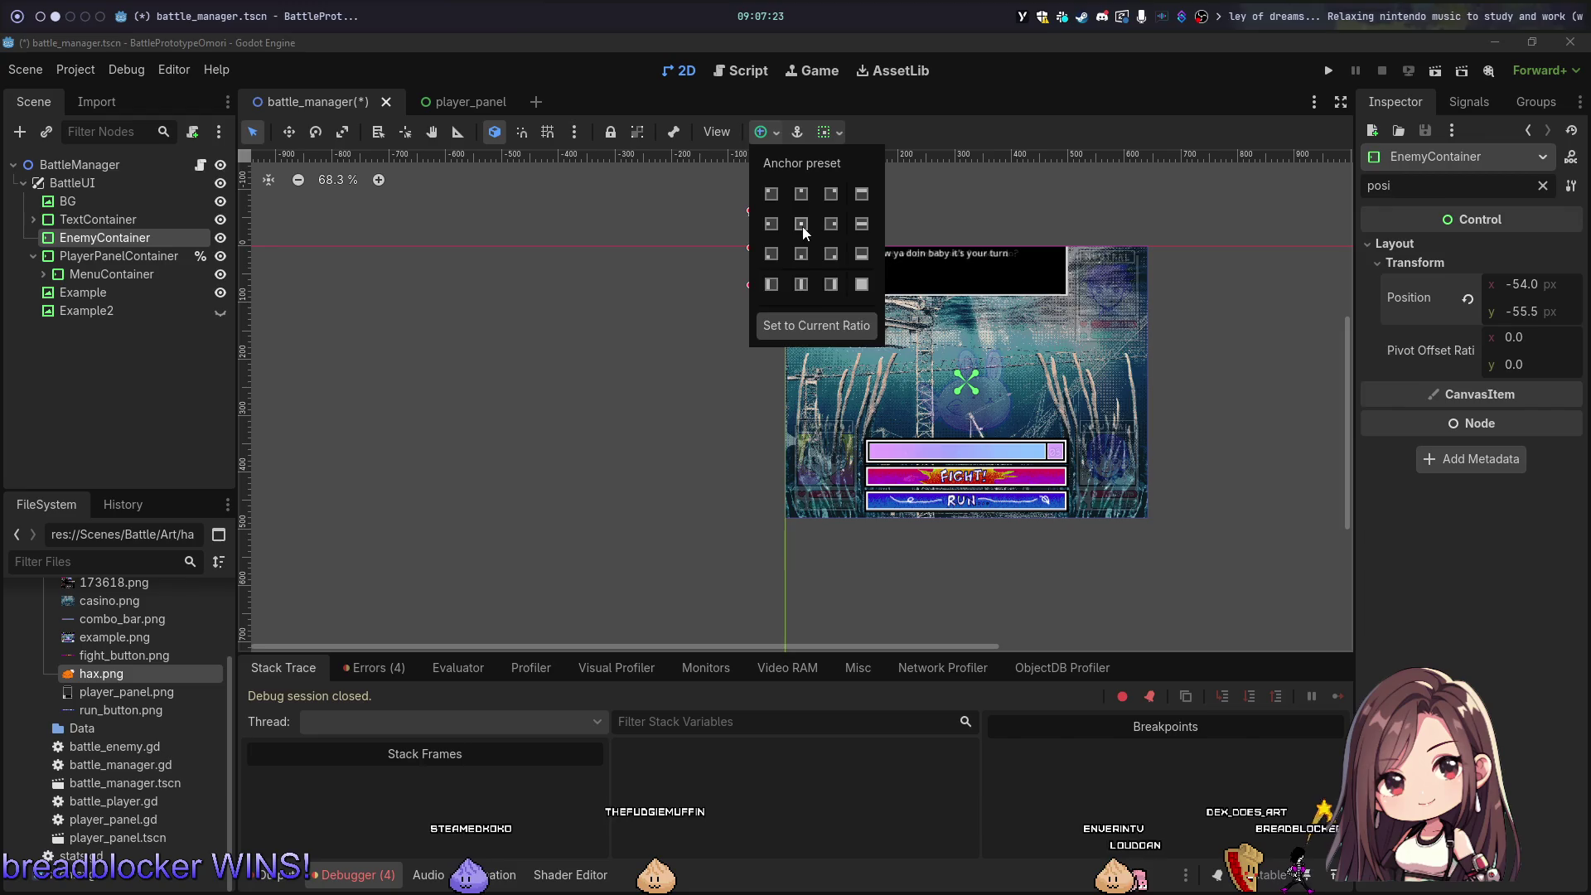
left_click(804, 230)
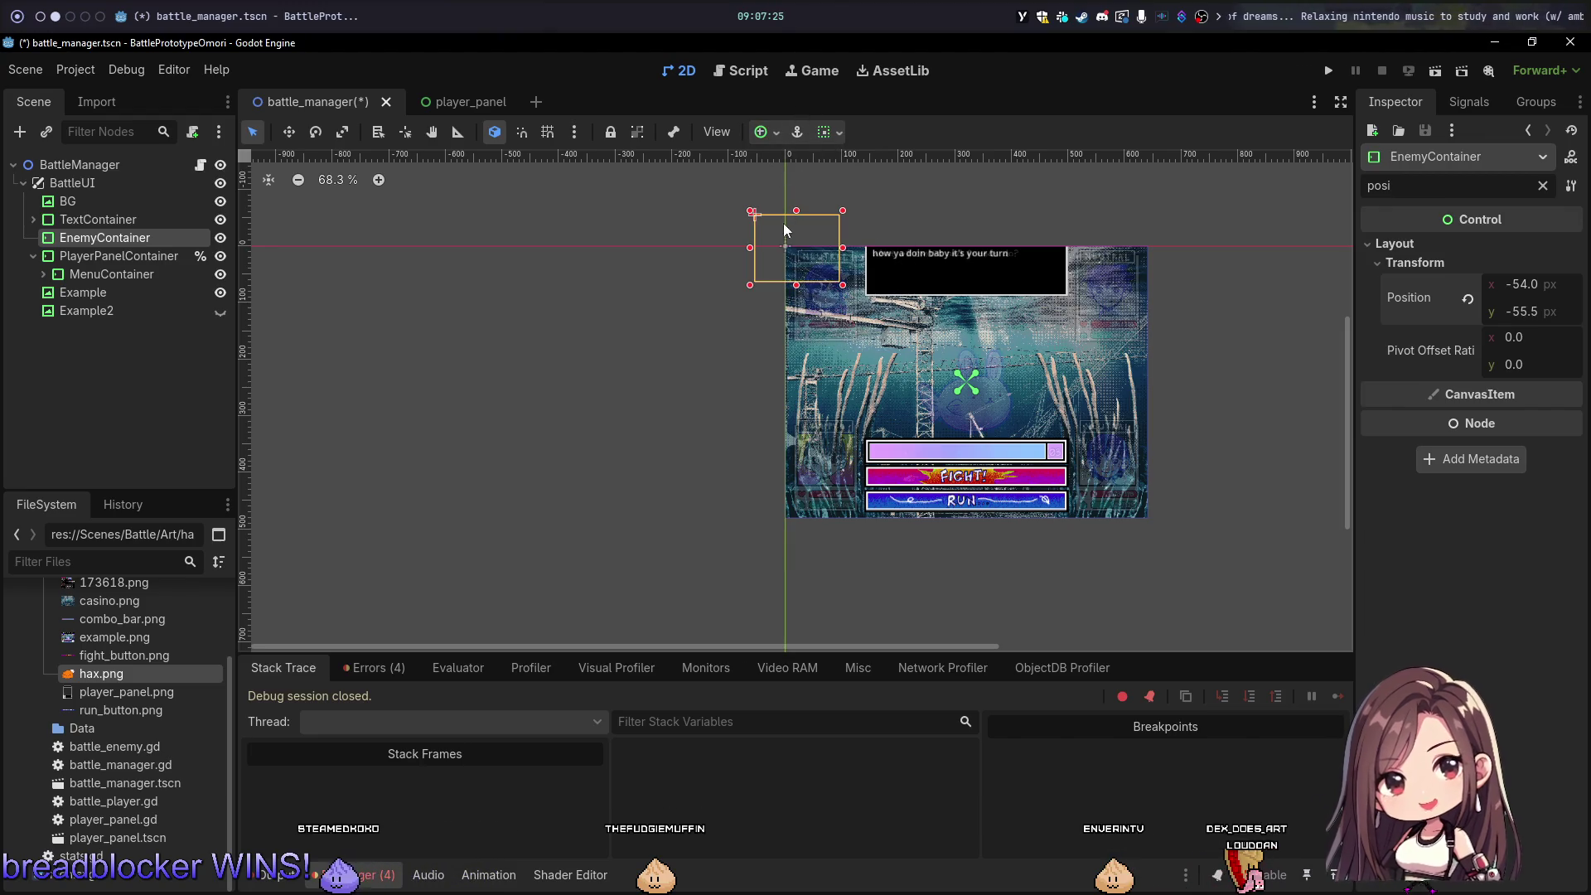
mouse_move(785, 229)
left_mouse_down()
mouse_move(924, 308)
mouse_move(950, 368)
left_mouse_up()
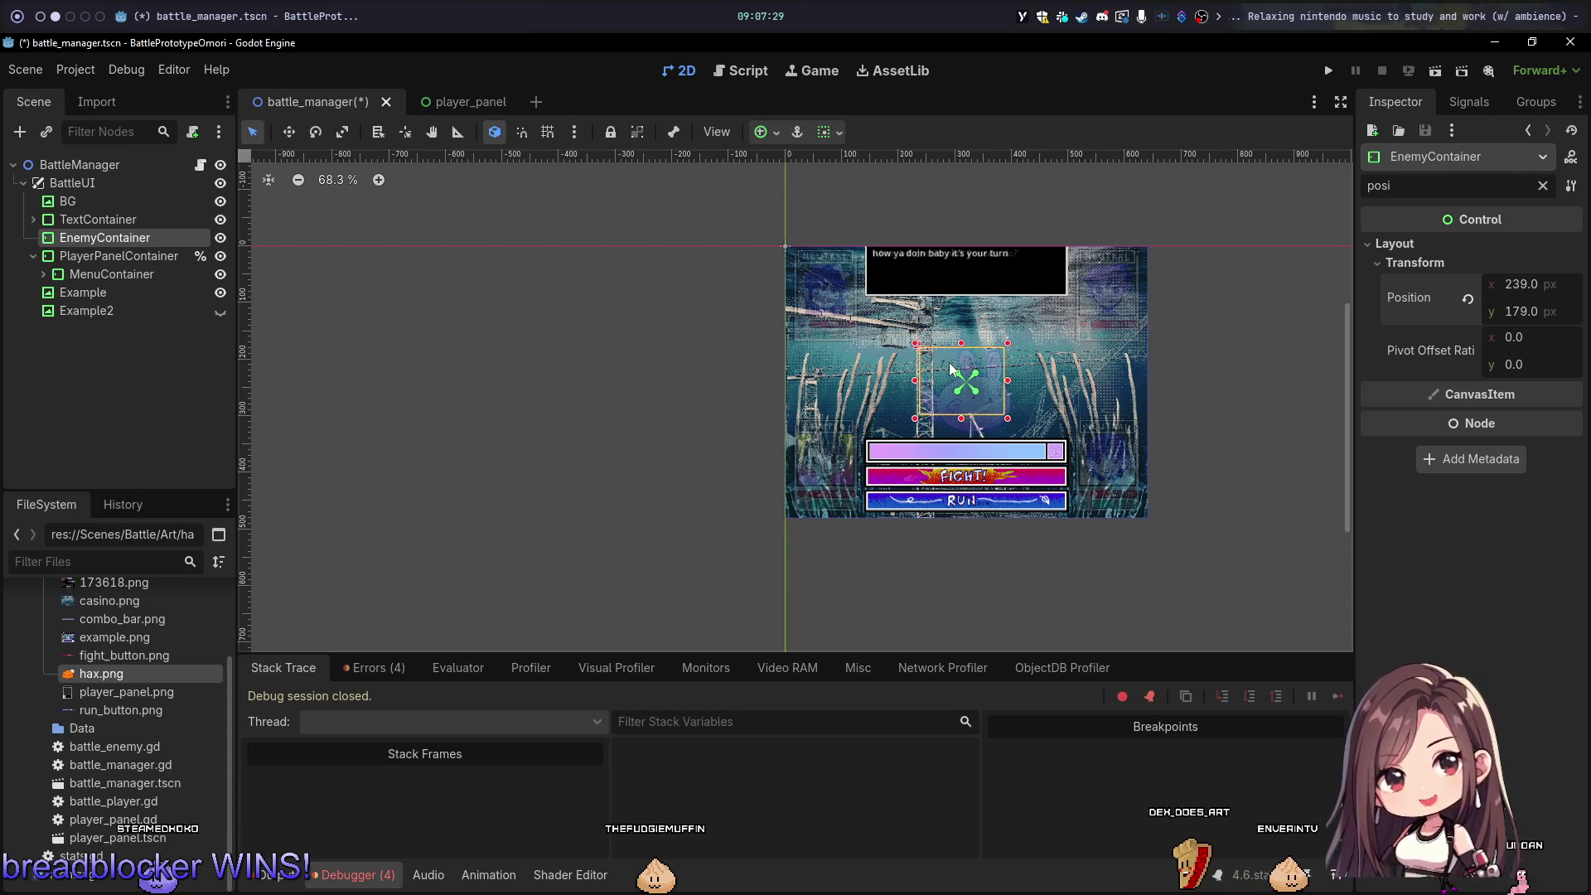
left_click(839, 134)
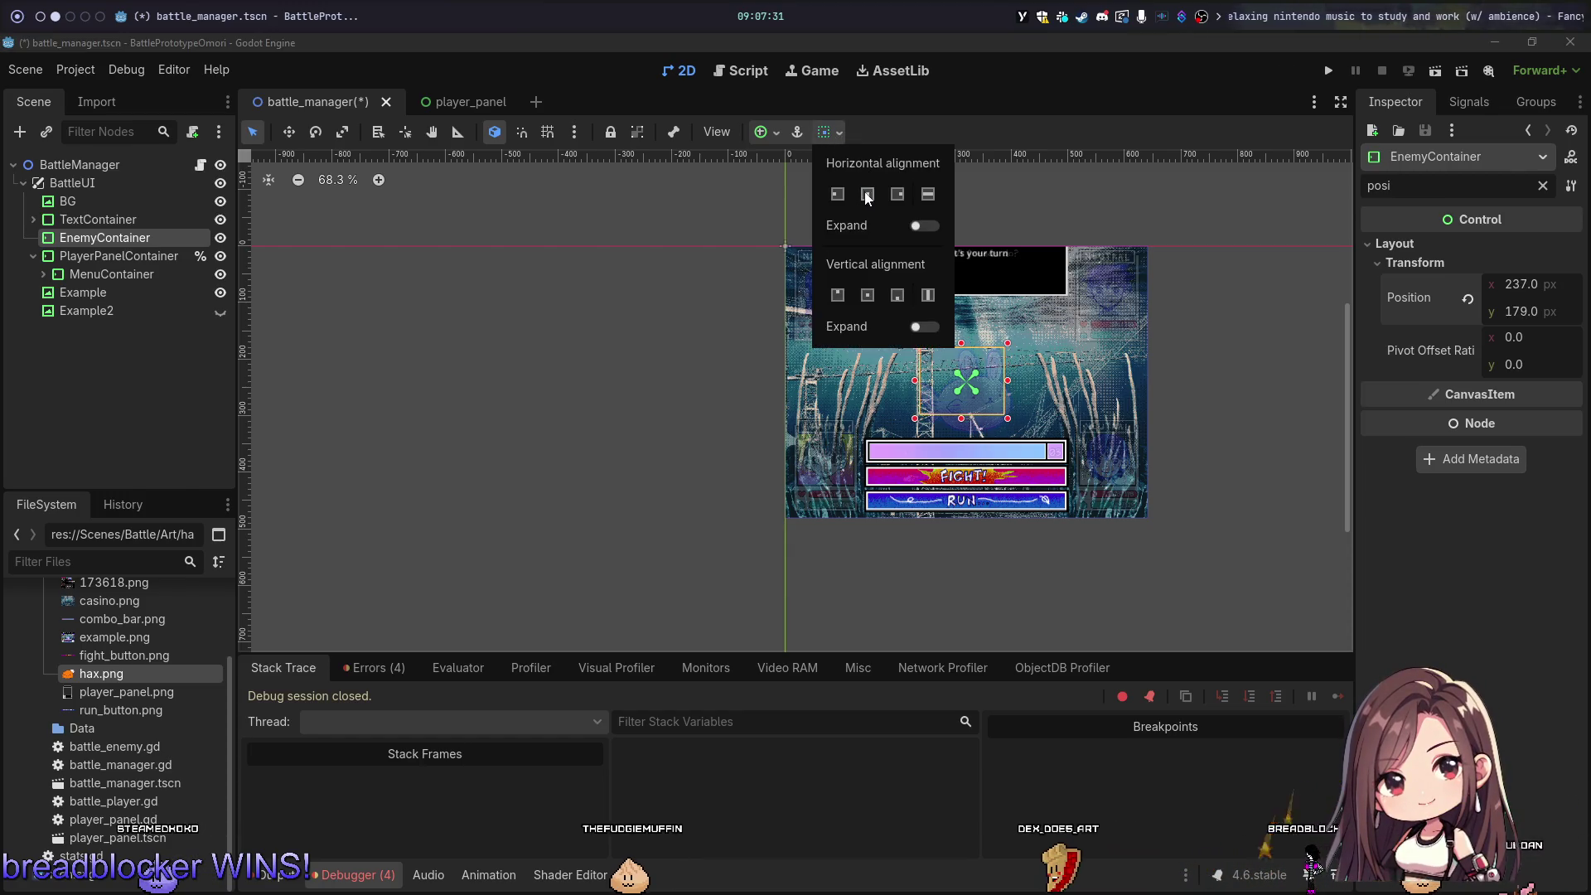
left_click(970, 365)
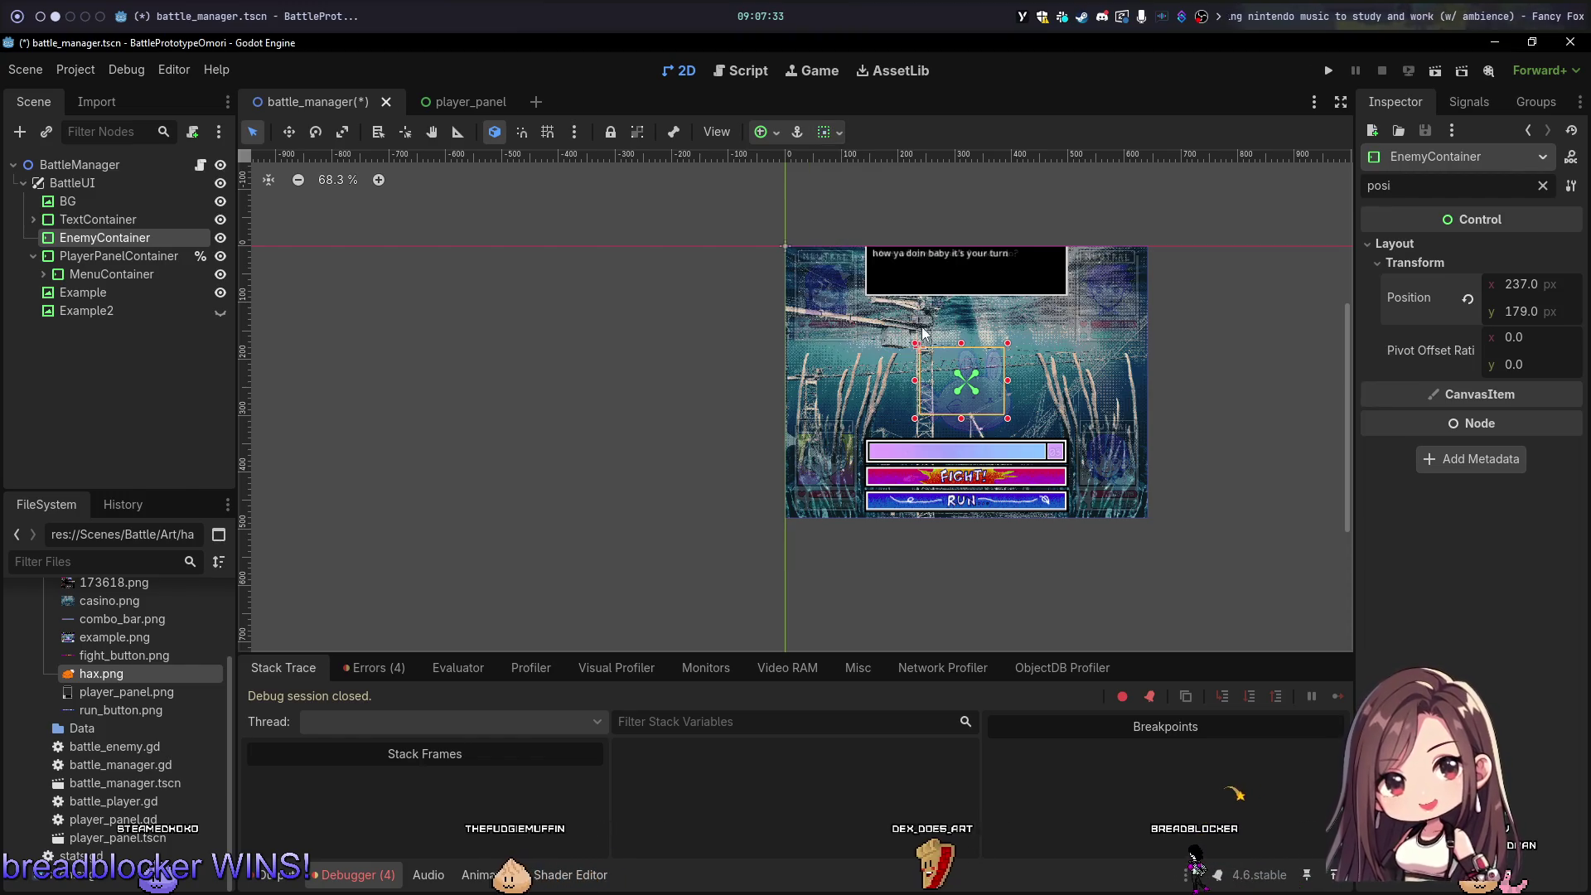
left_click(977, 372)
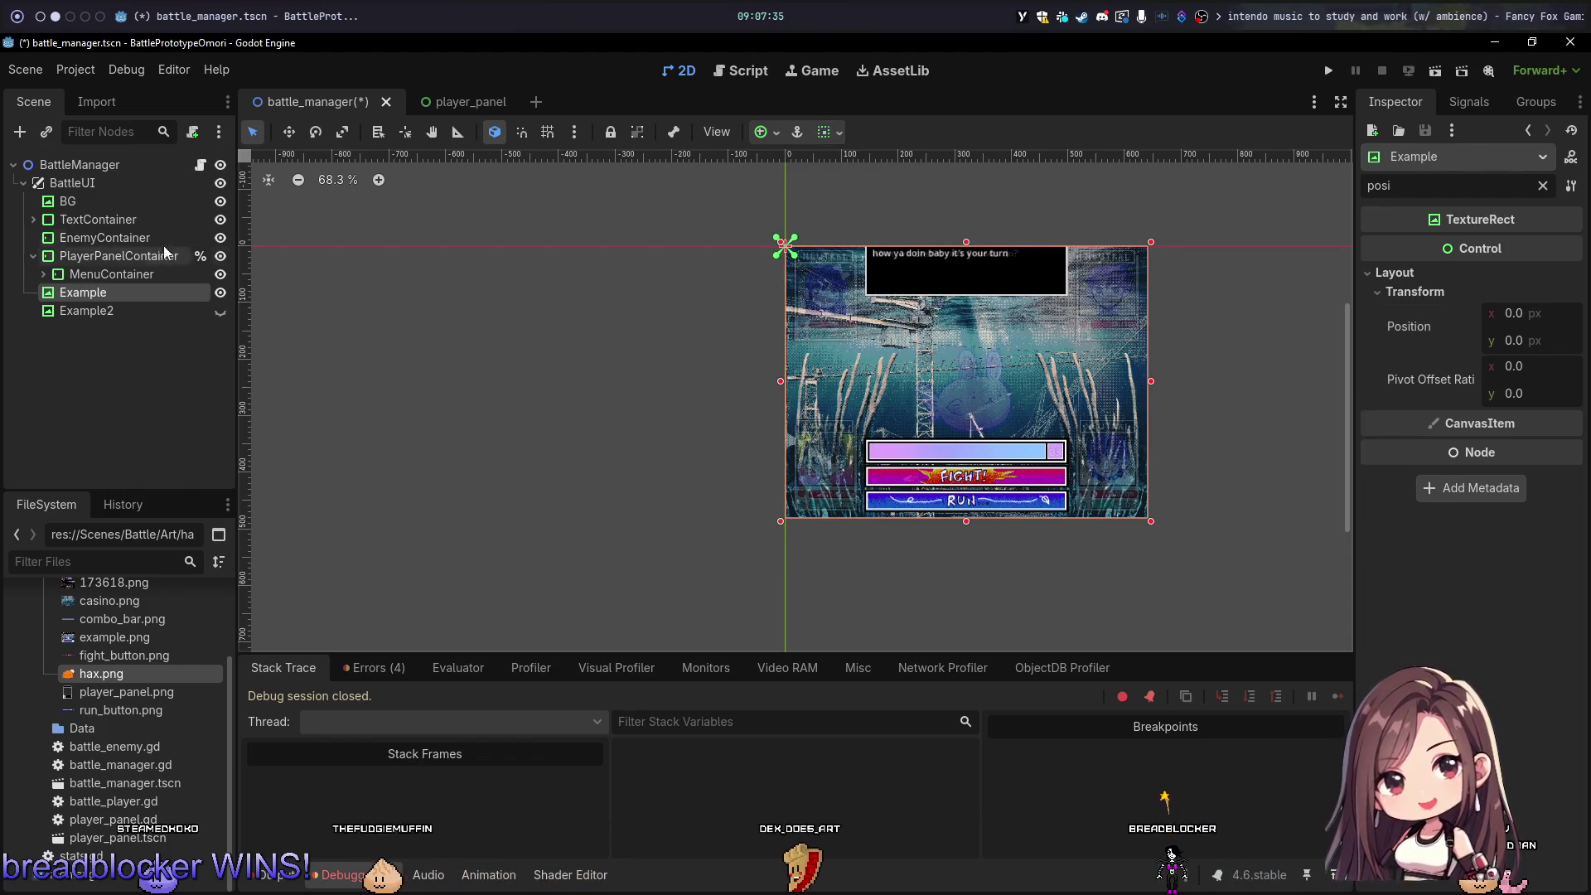
left_click(128, 242)
Step: Replace EnemyContainer with a new Control node under BattleUI, placed above PlayerPanelContainer
key("Delete")
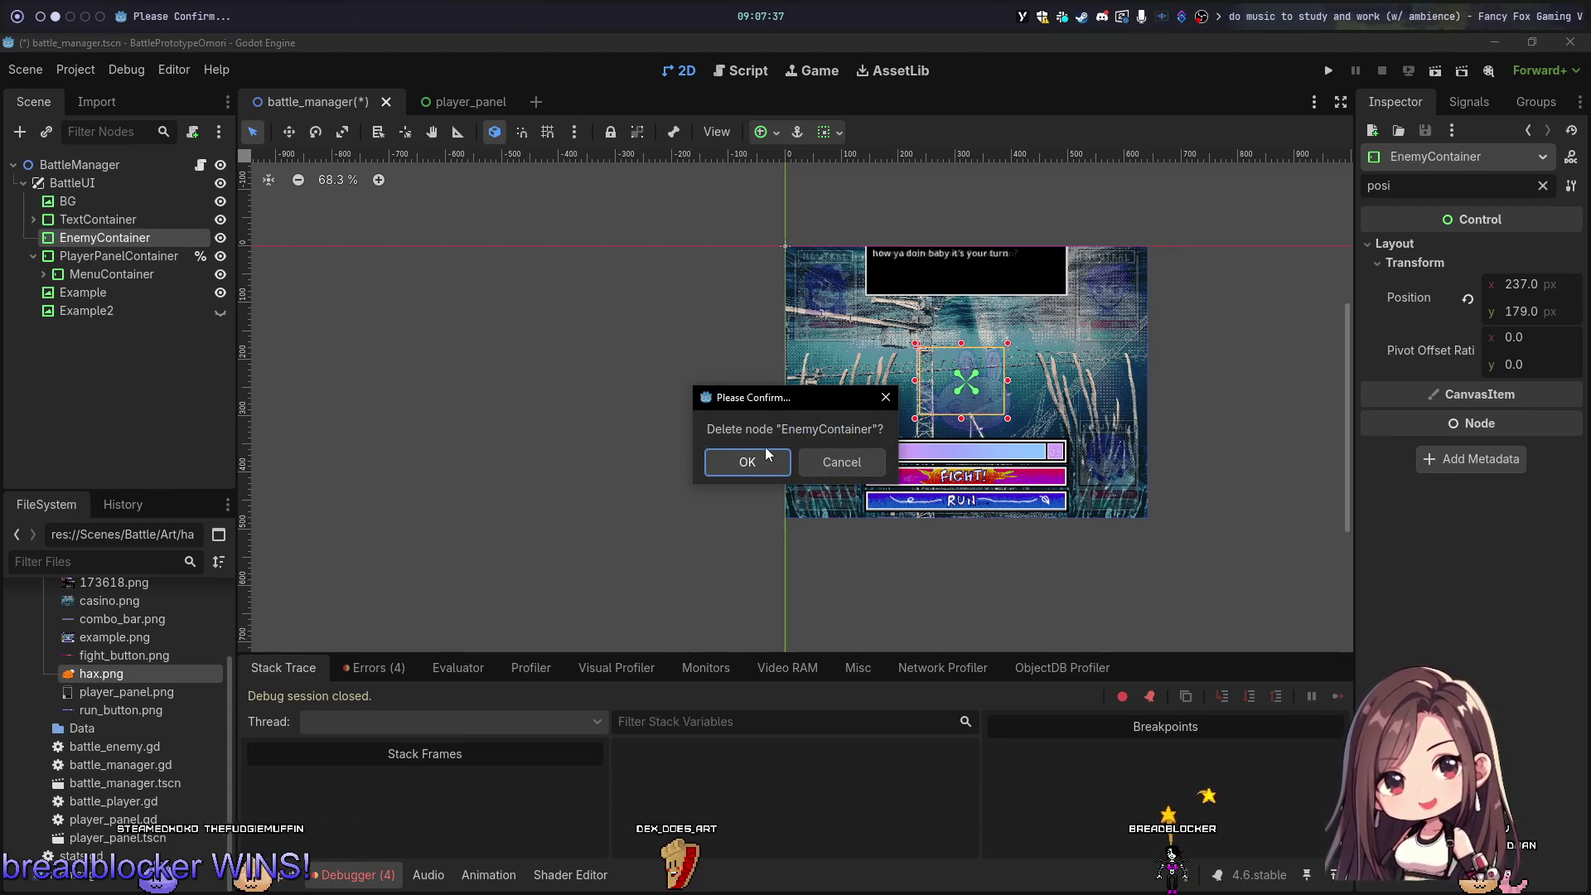
left_click(758, 457)
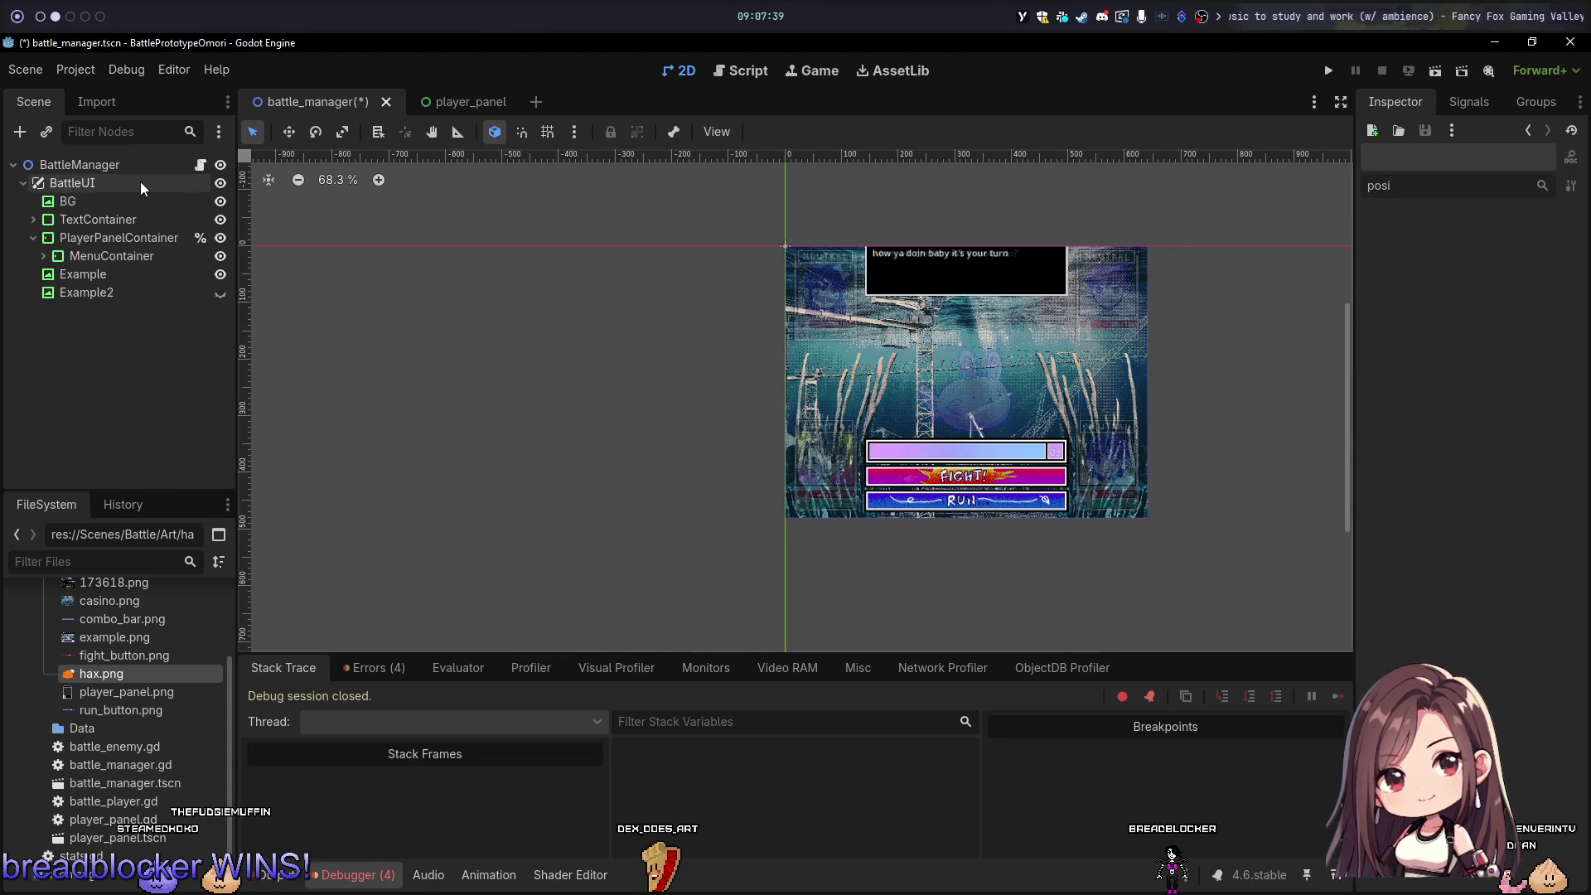
left_click(113, 222)
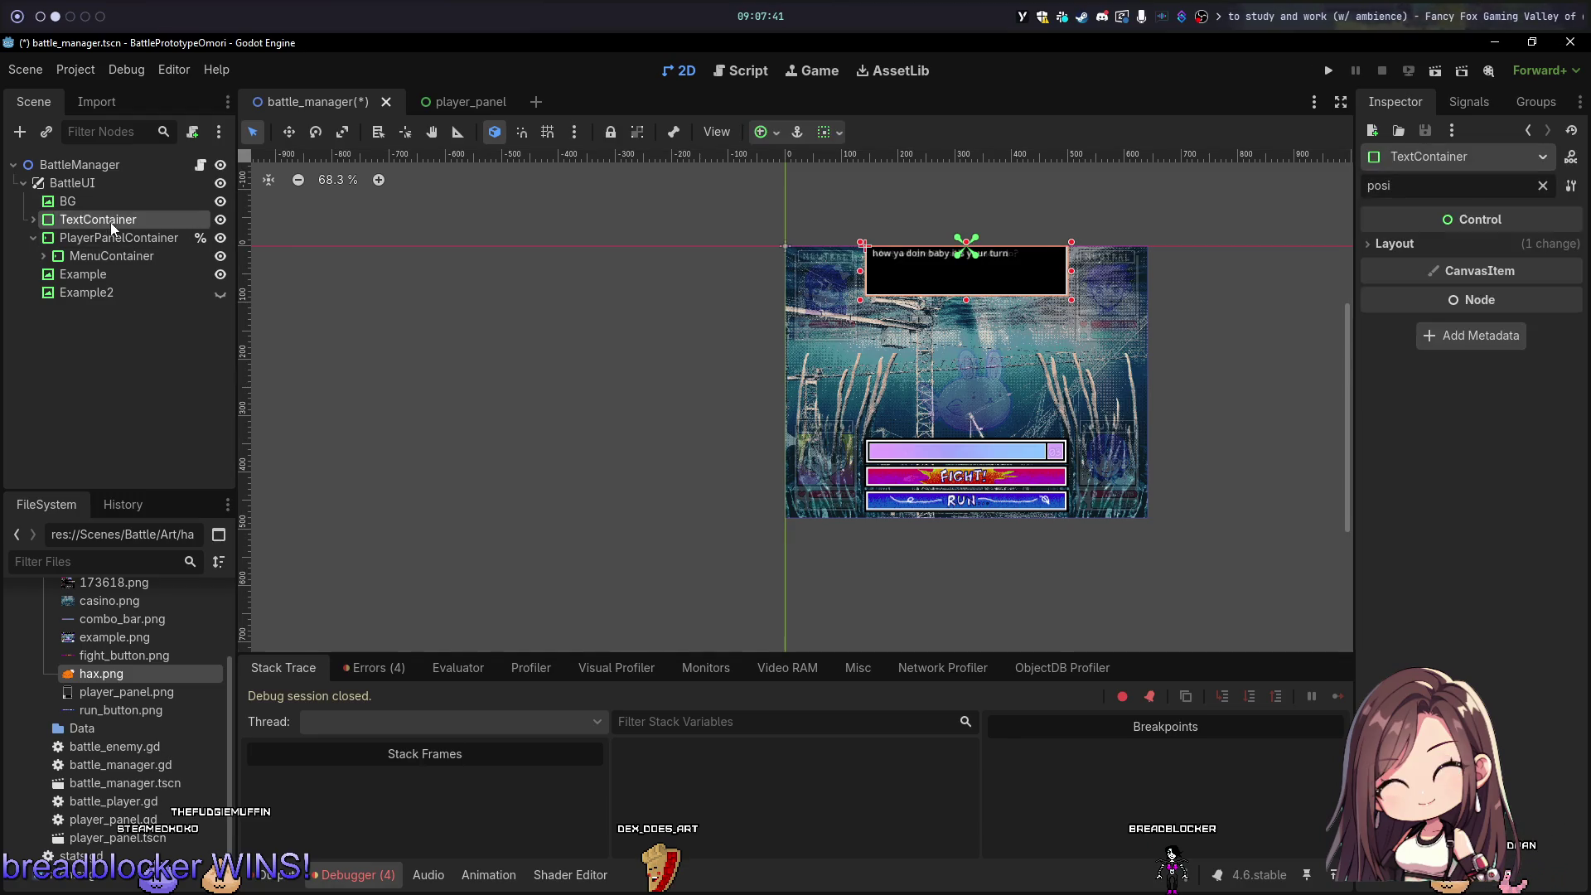
right_click(114, 182)
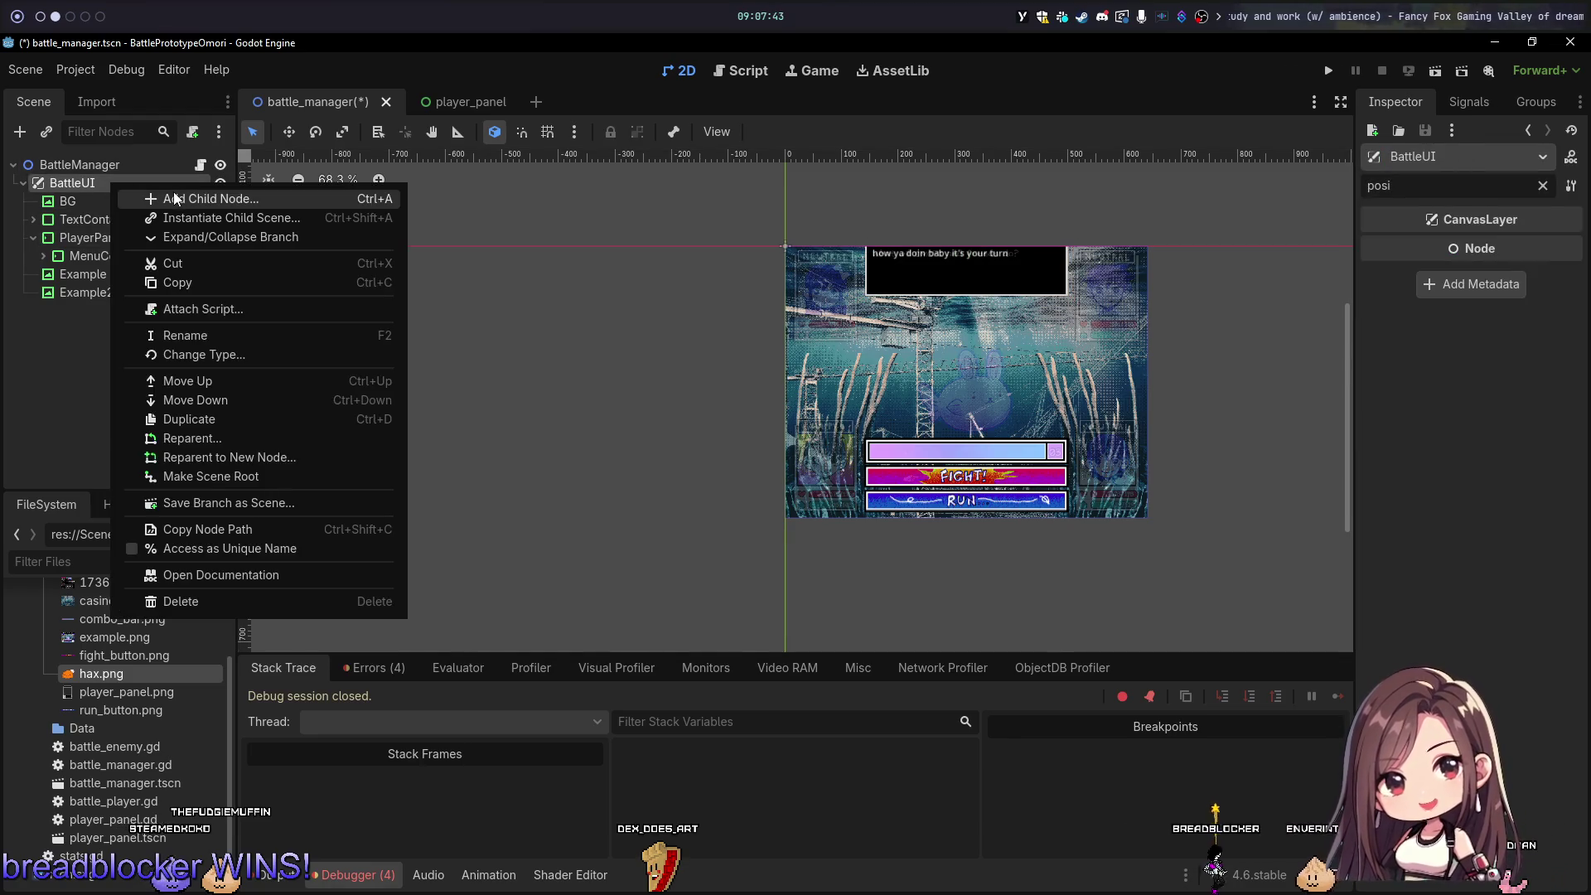
left_click(221, 198)
type("control")
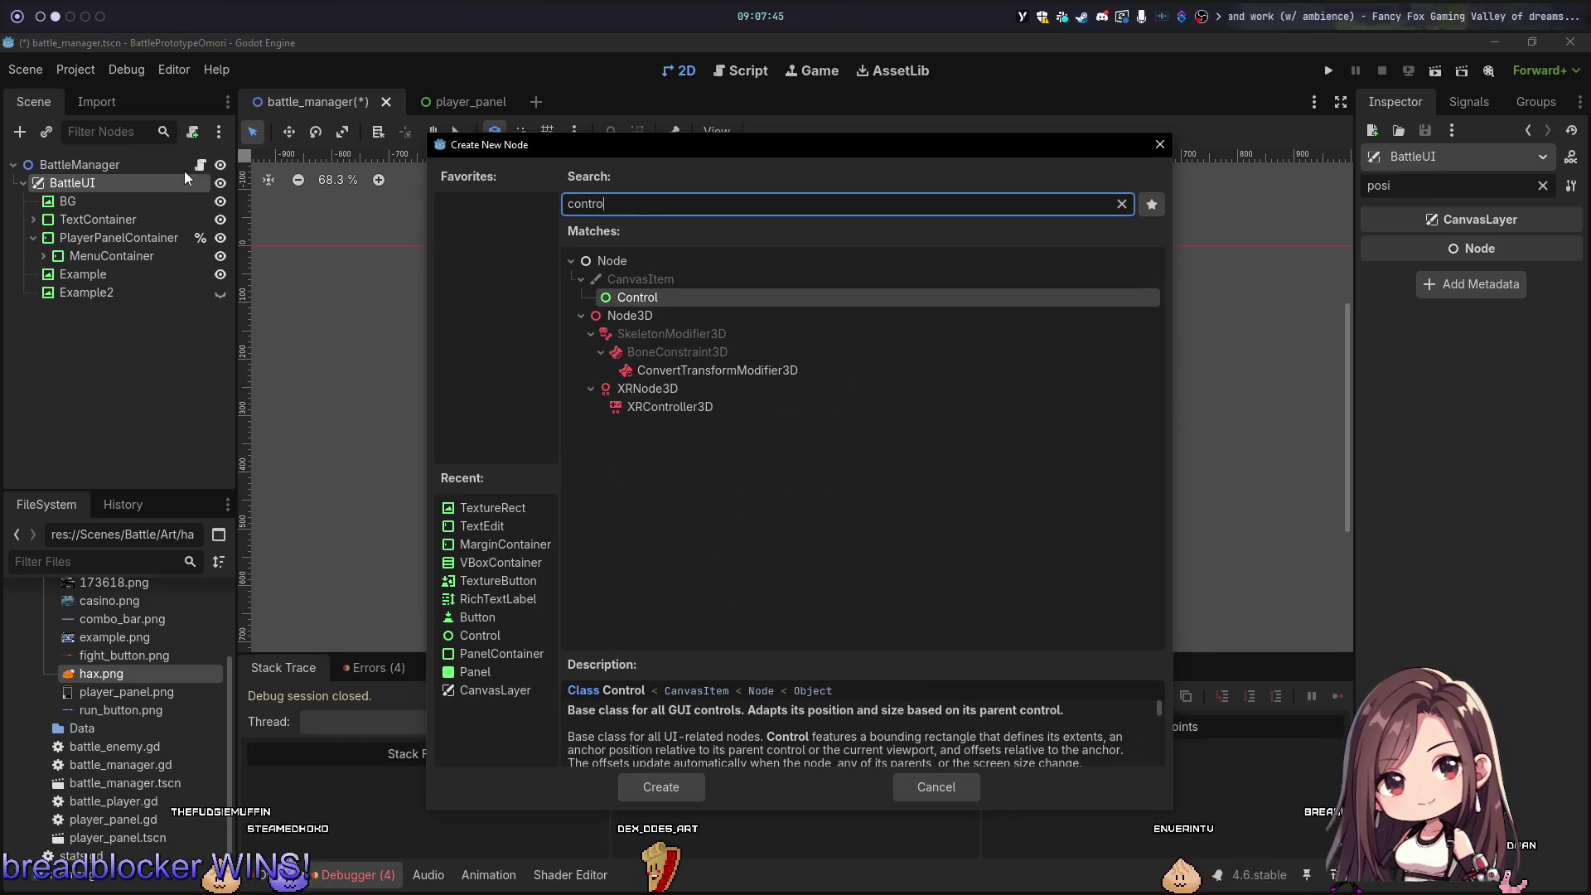
key("Return")
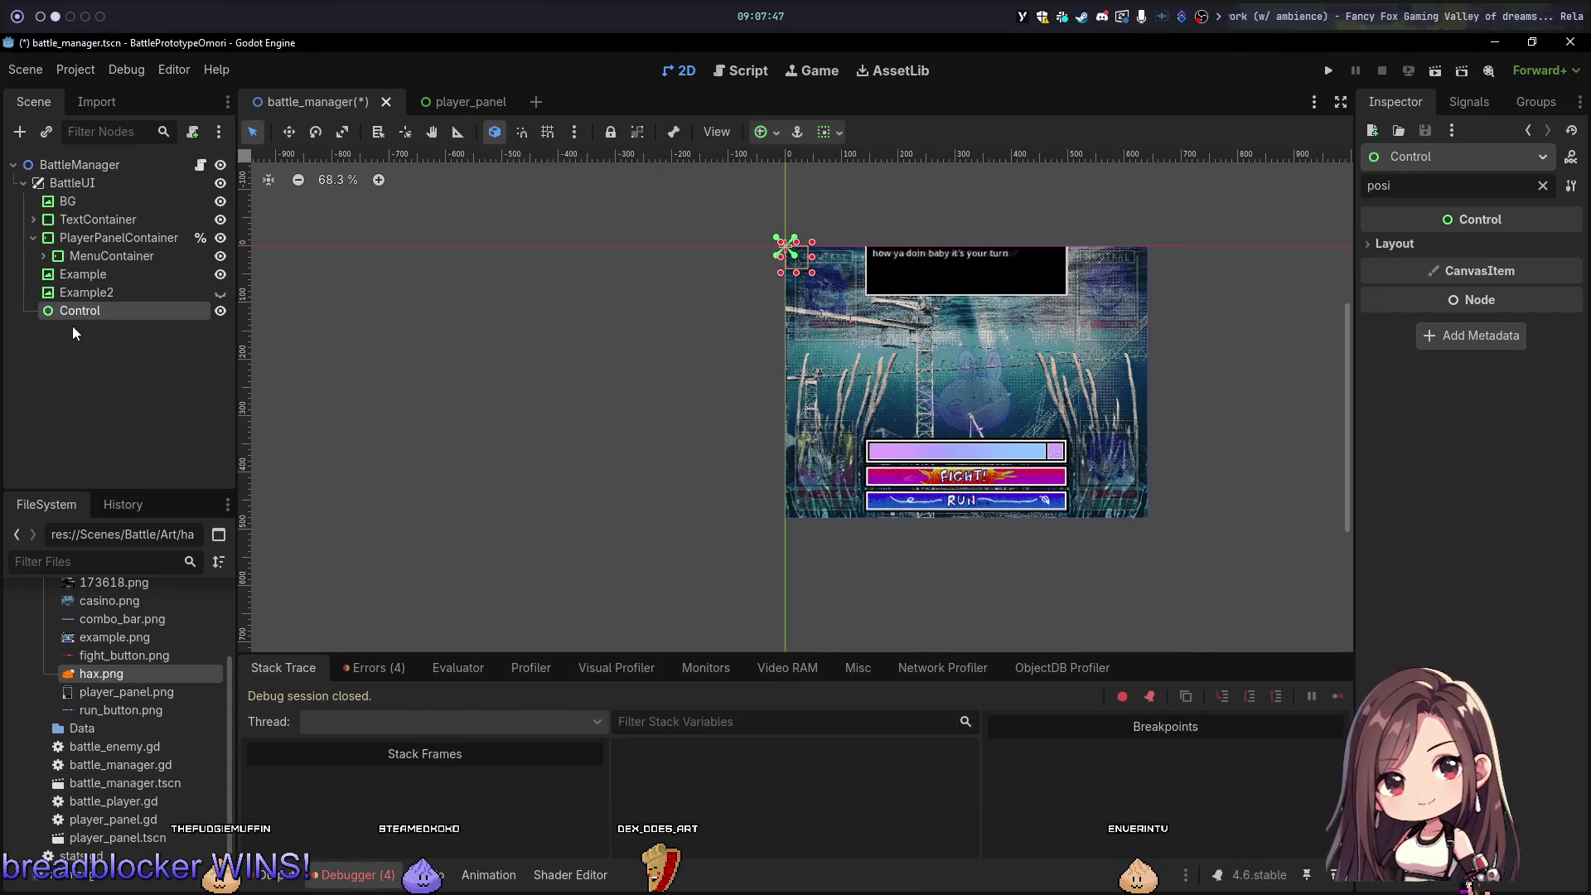
left_click_drag(88, 232, 89, 231)
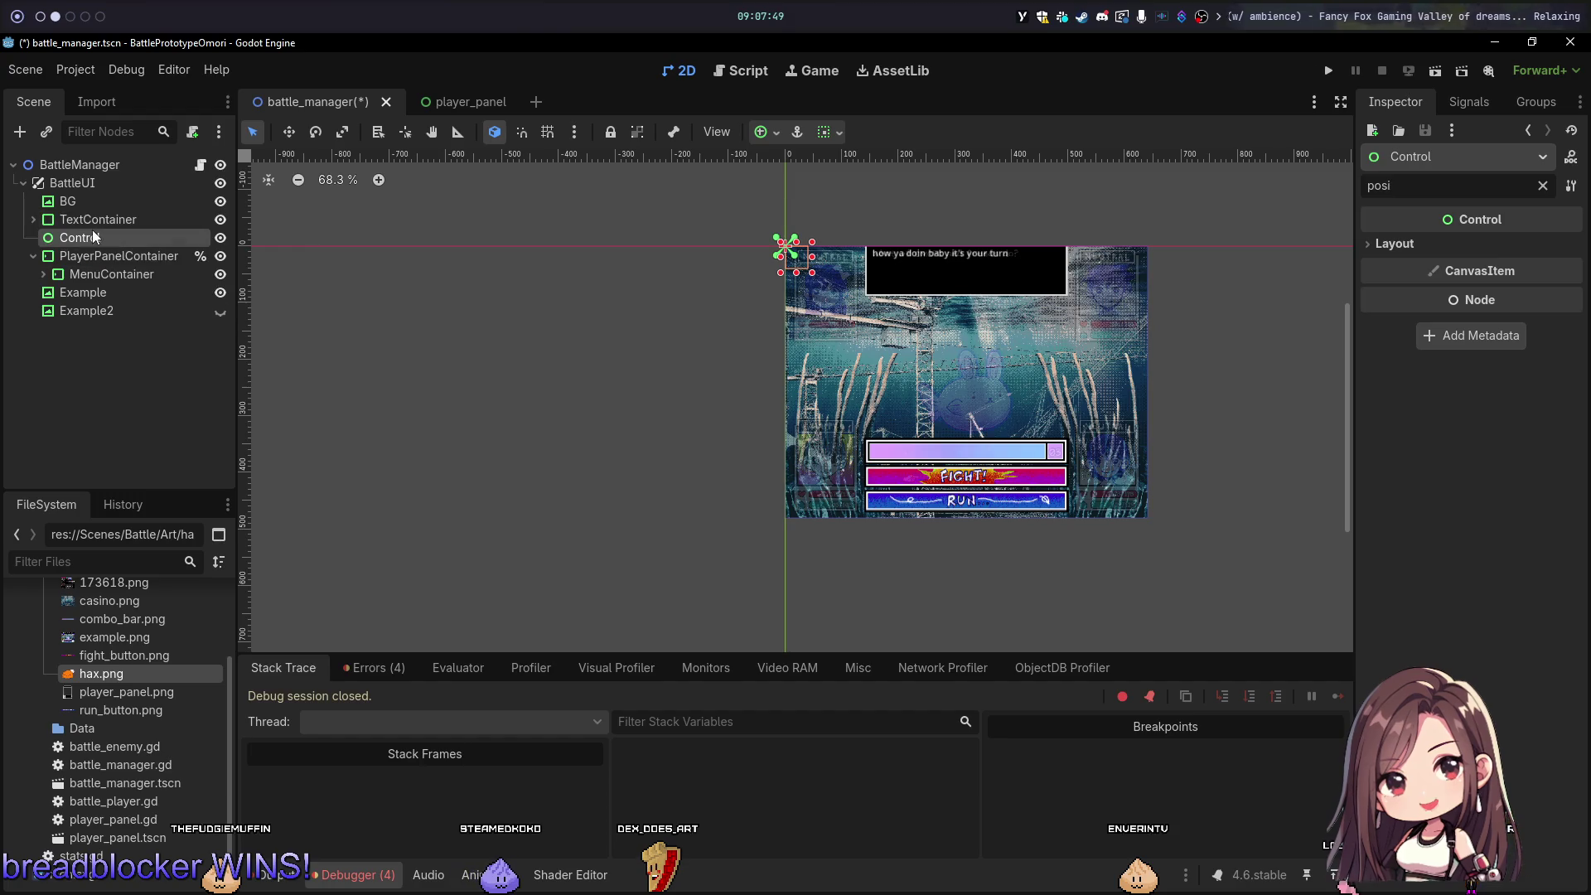
double_click(93, 237)
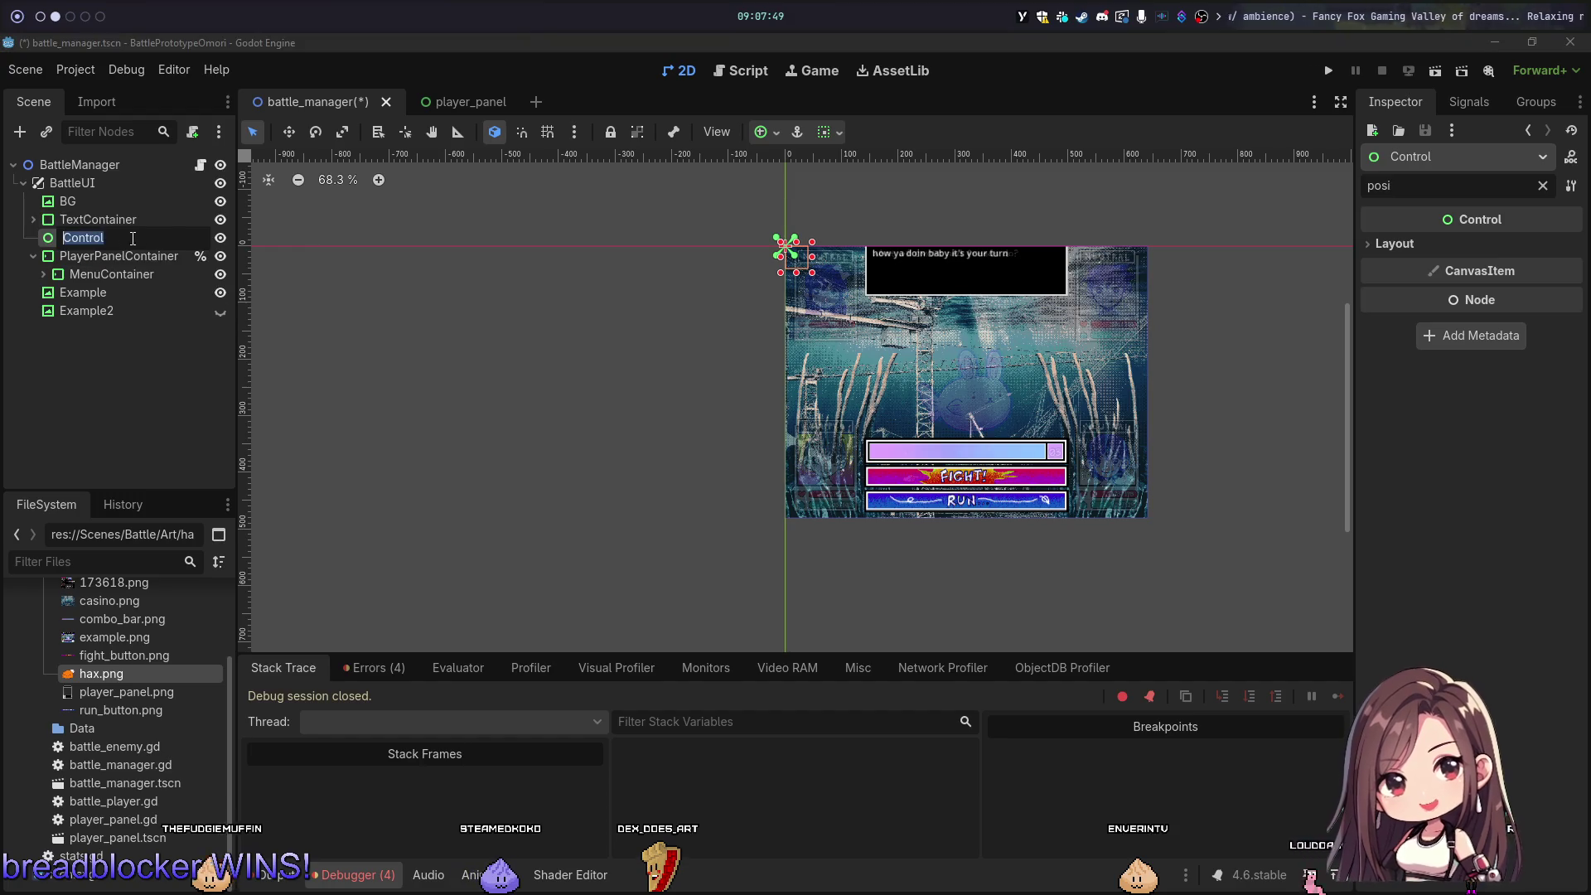
Step: Apply the Center anchor preset to the Control node
left_click(1451, 244)
left_click(769, 131)
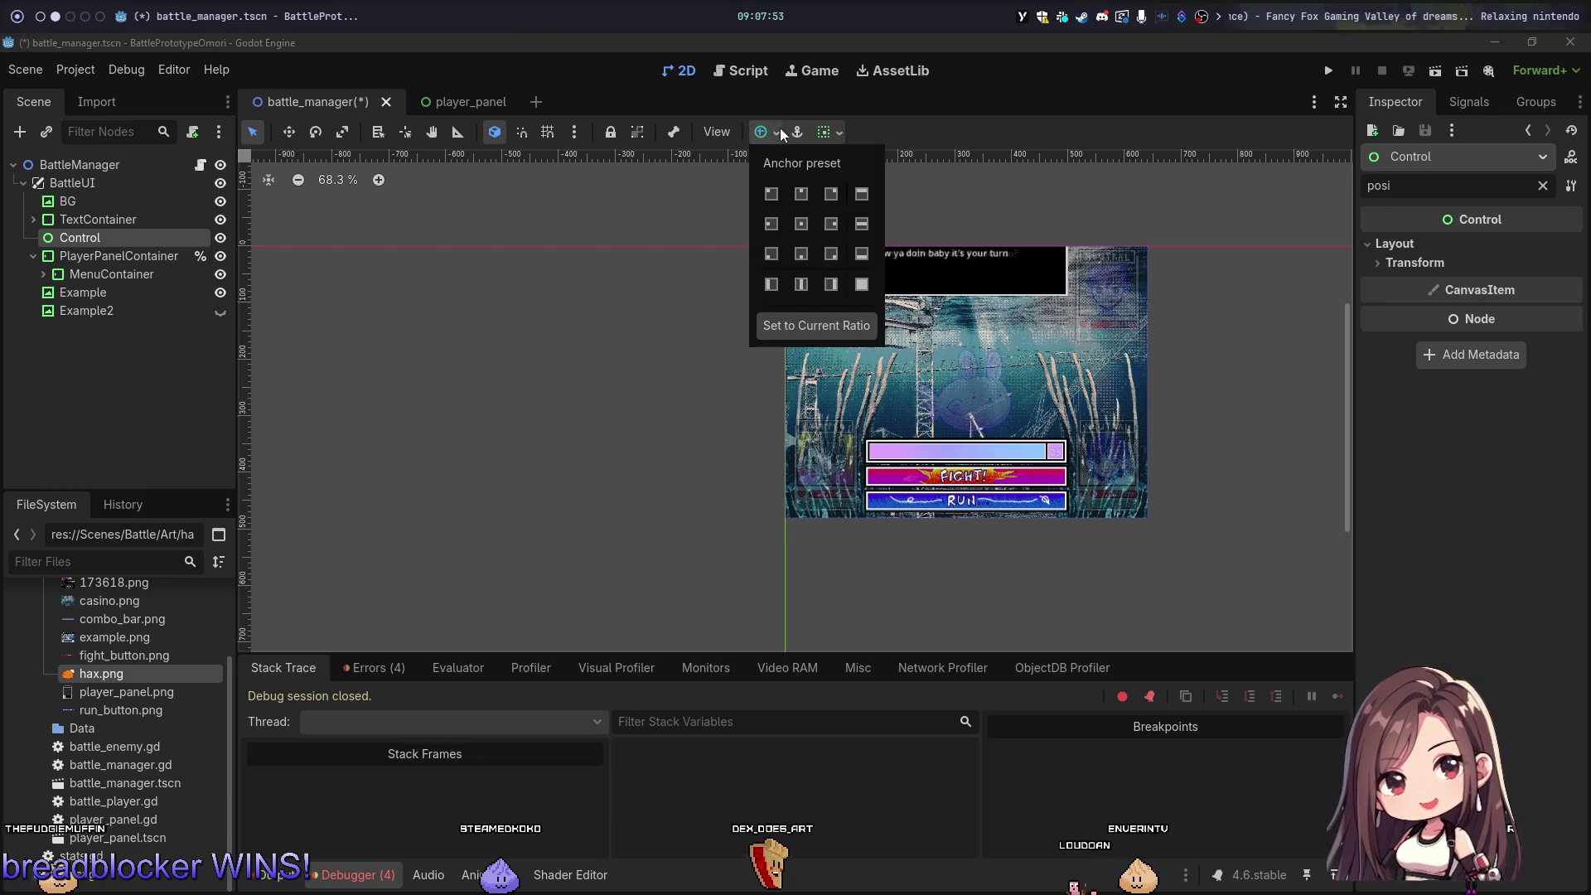
left_click(799, 217)
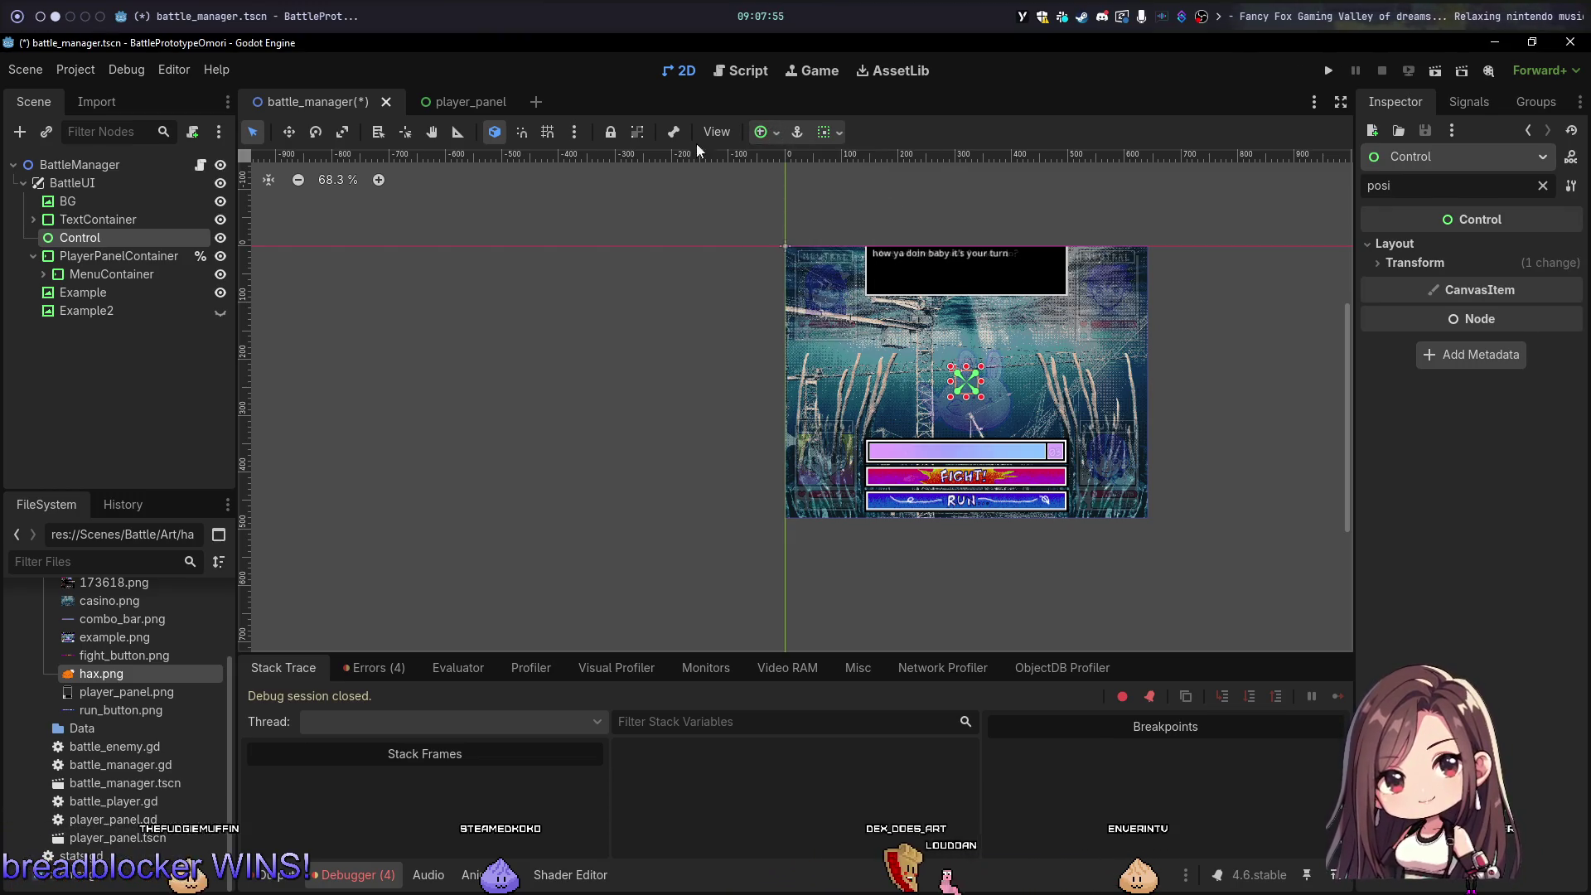
Step: Add a TextureRect child node under Control
right_click(157, 241)
left_click(158, 251)
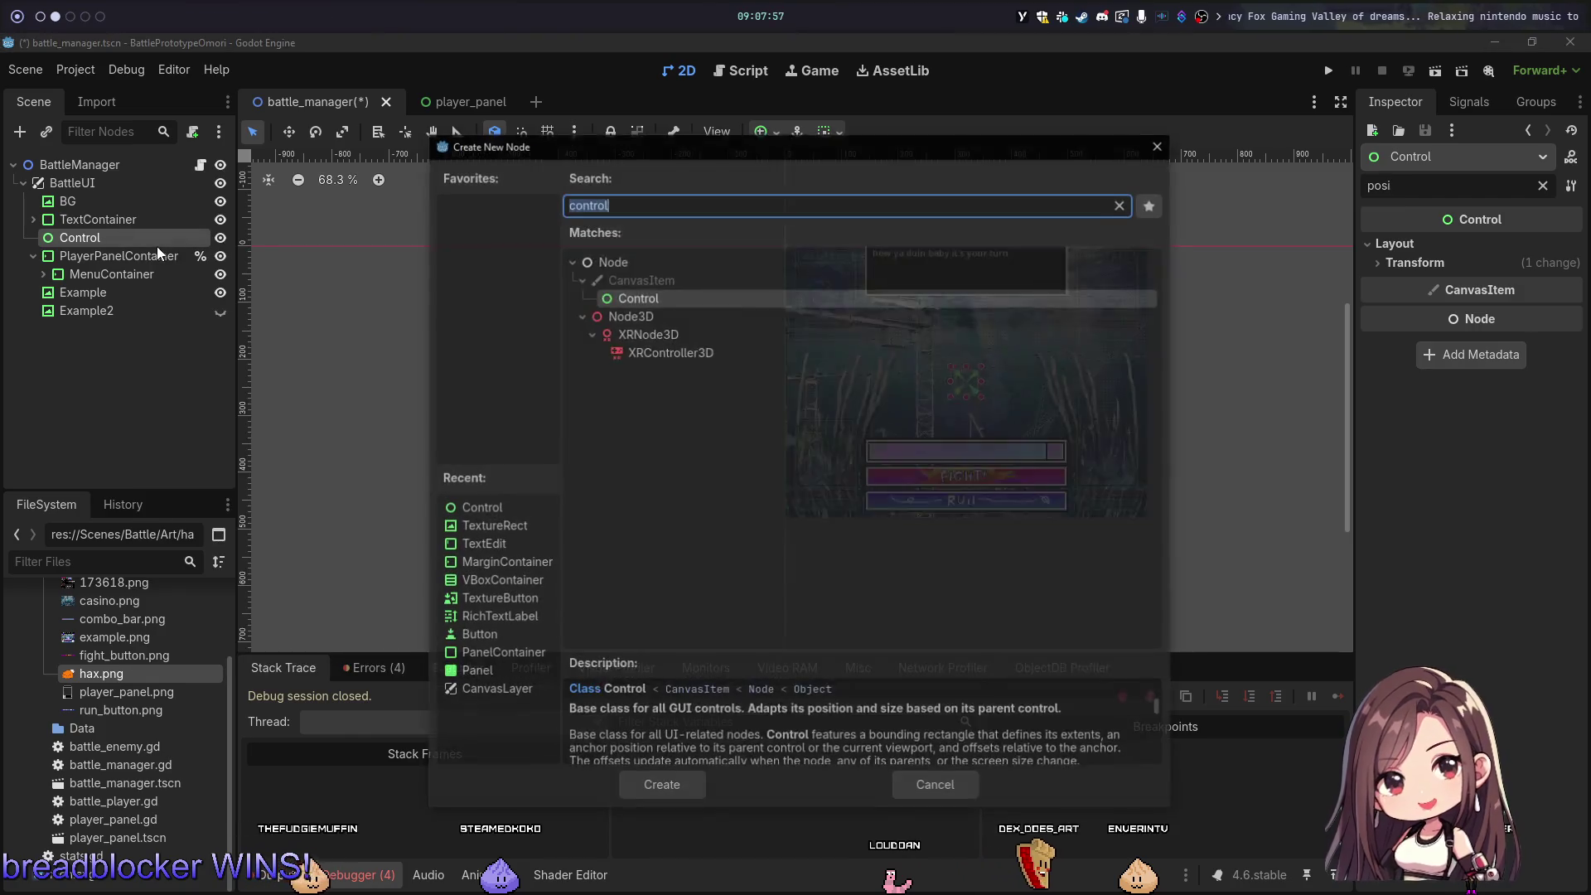
type("txetre")
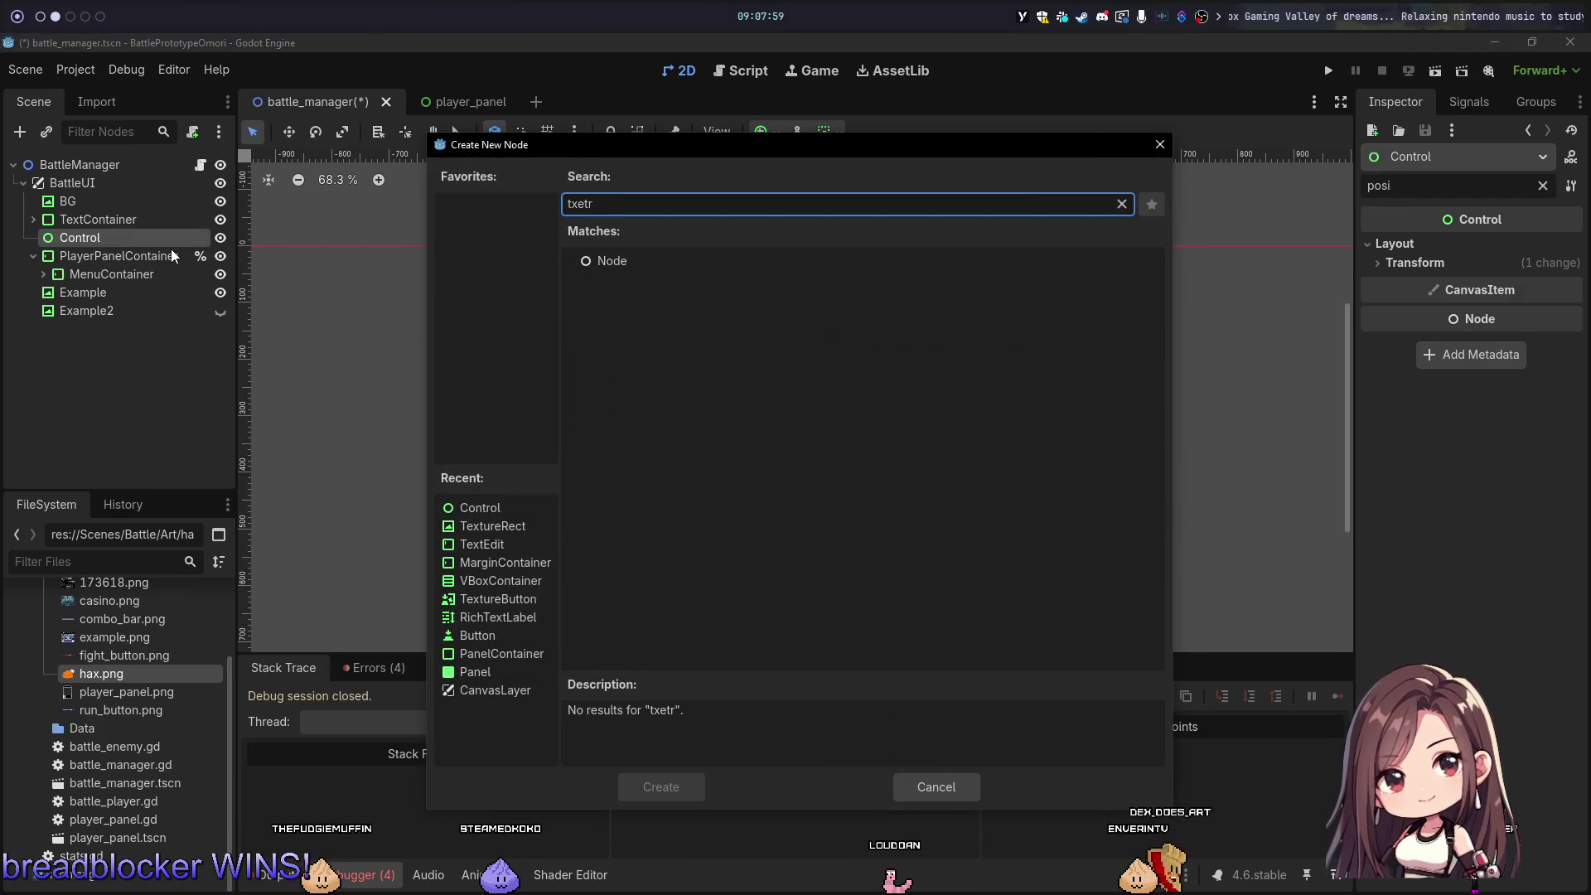
key("BackSpace")
key("BackSpace")
key("BackSpace")
key("BackSpace")
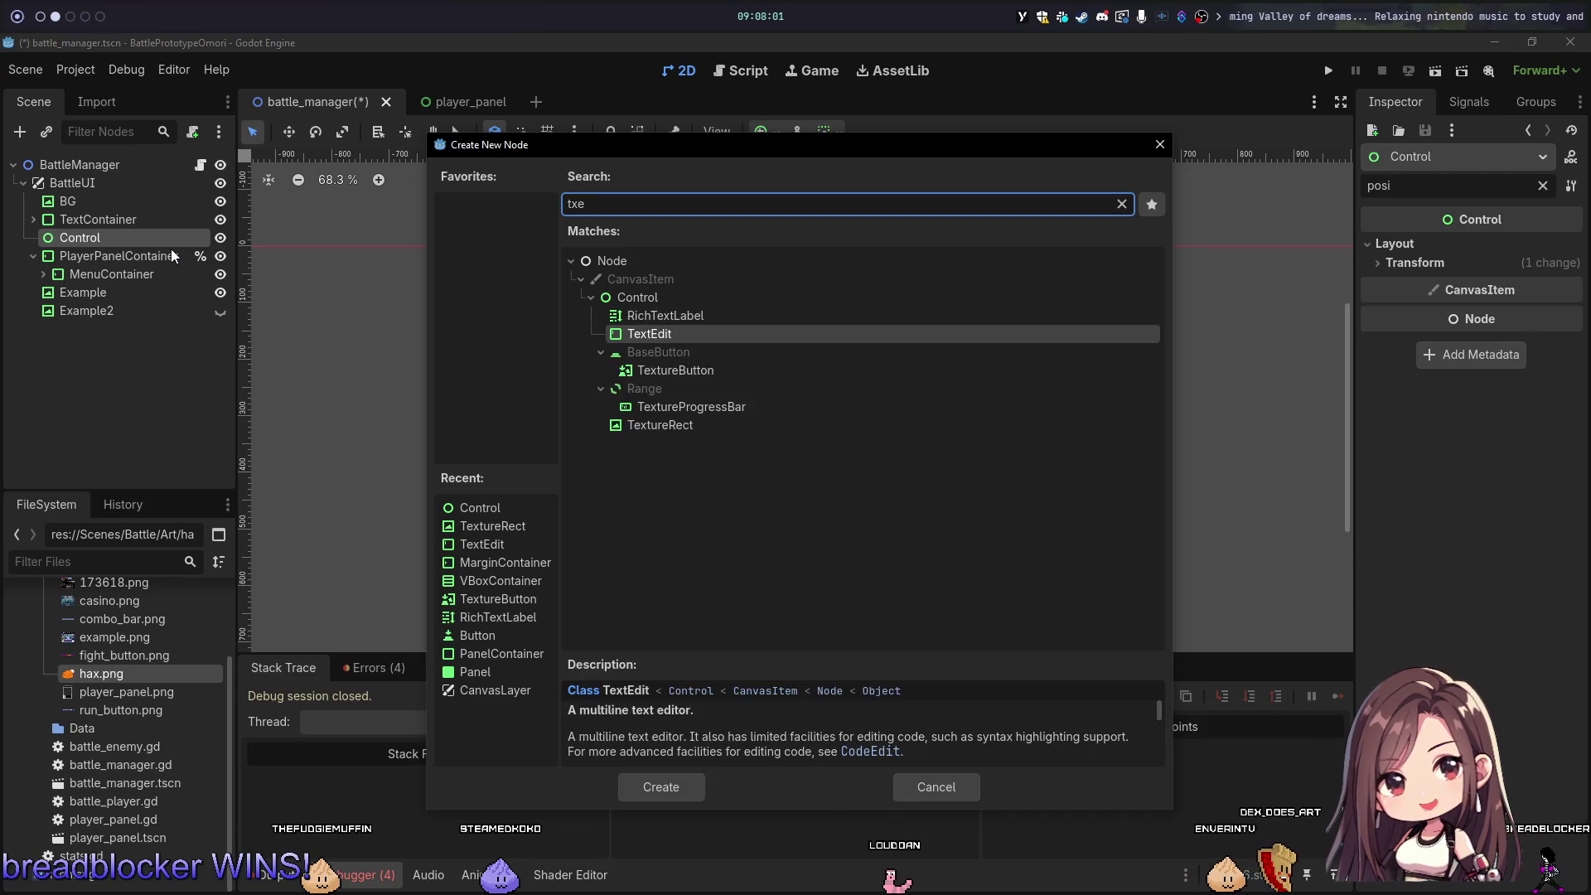
type("exturere")
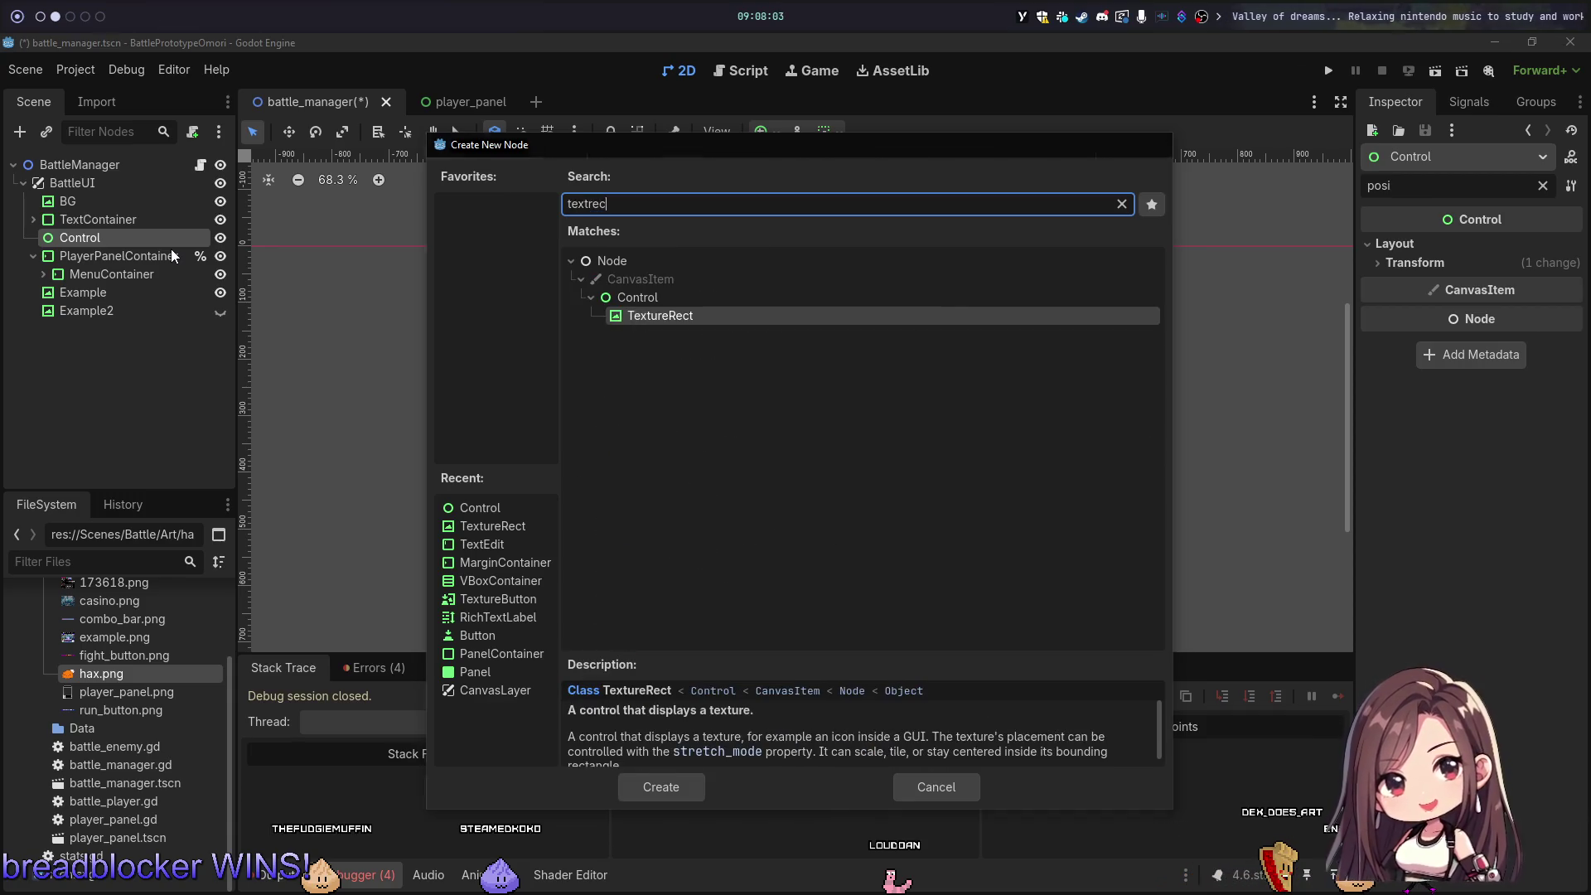
key("Return")
left_click_drag(121, 681, 124, 656)
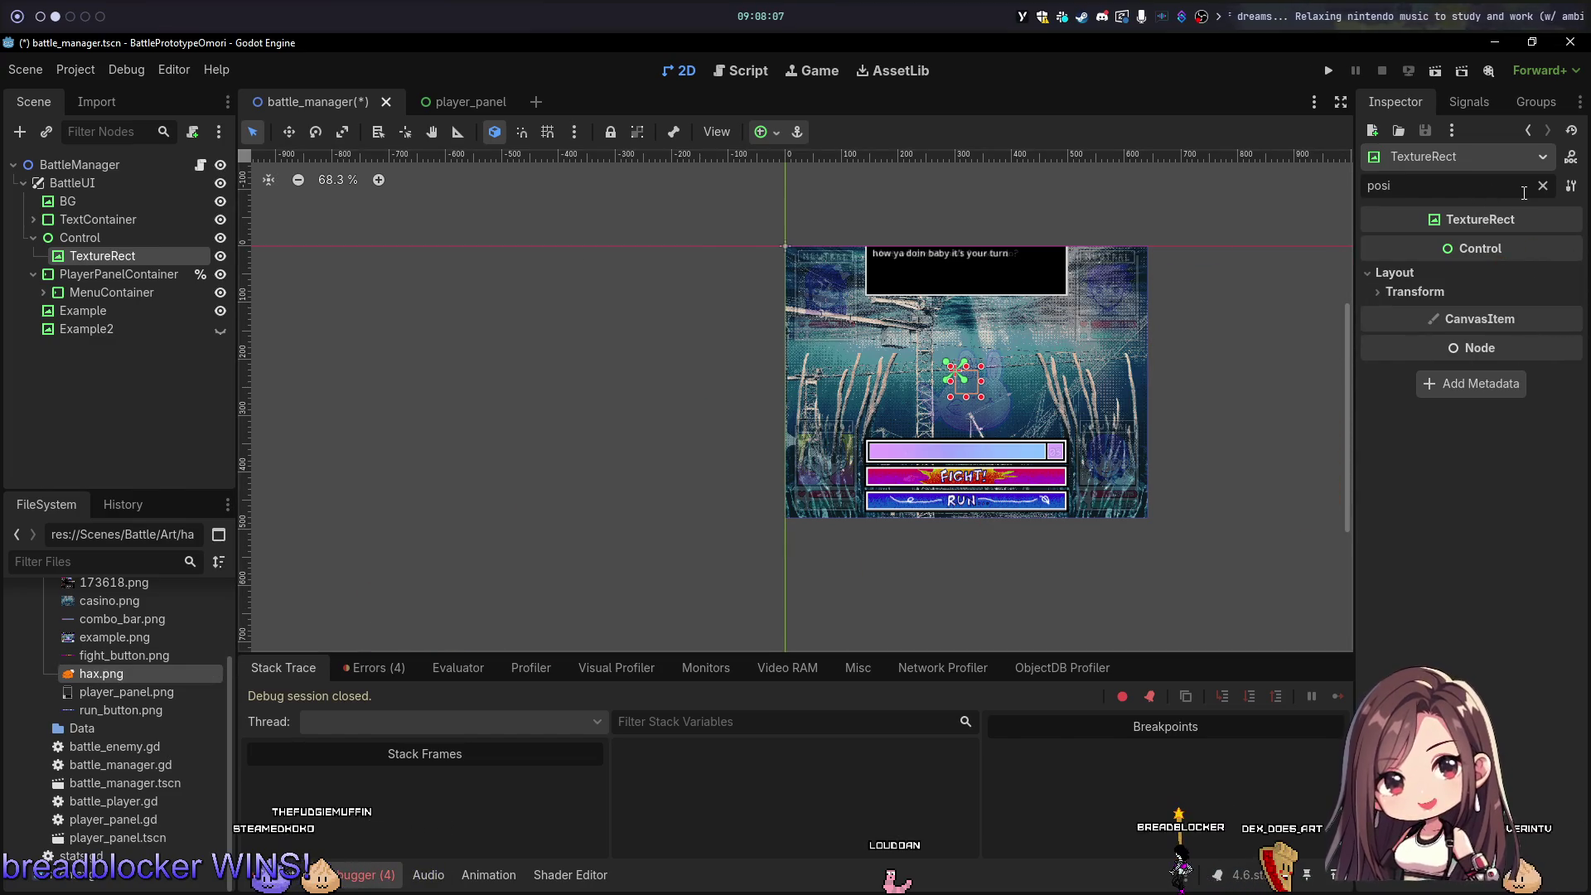
Step: Set hax.png as the TextureRect's texture and center its anchors
left_click(1542, 189)
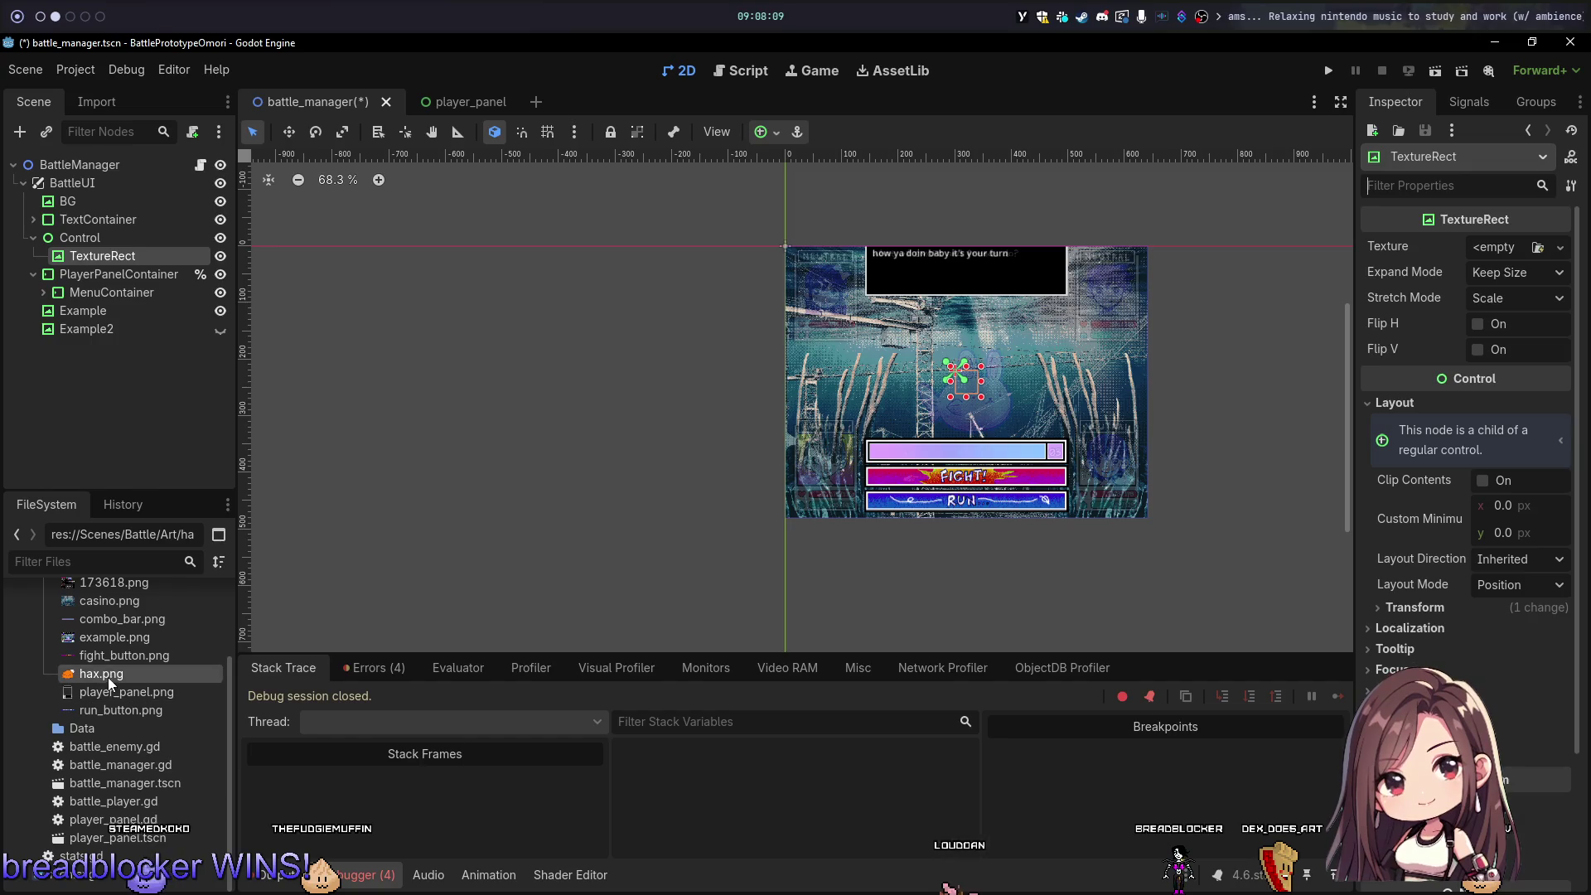
left_click_drag(1509, 260, 1507, 256)
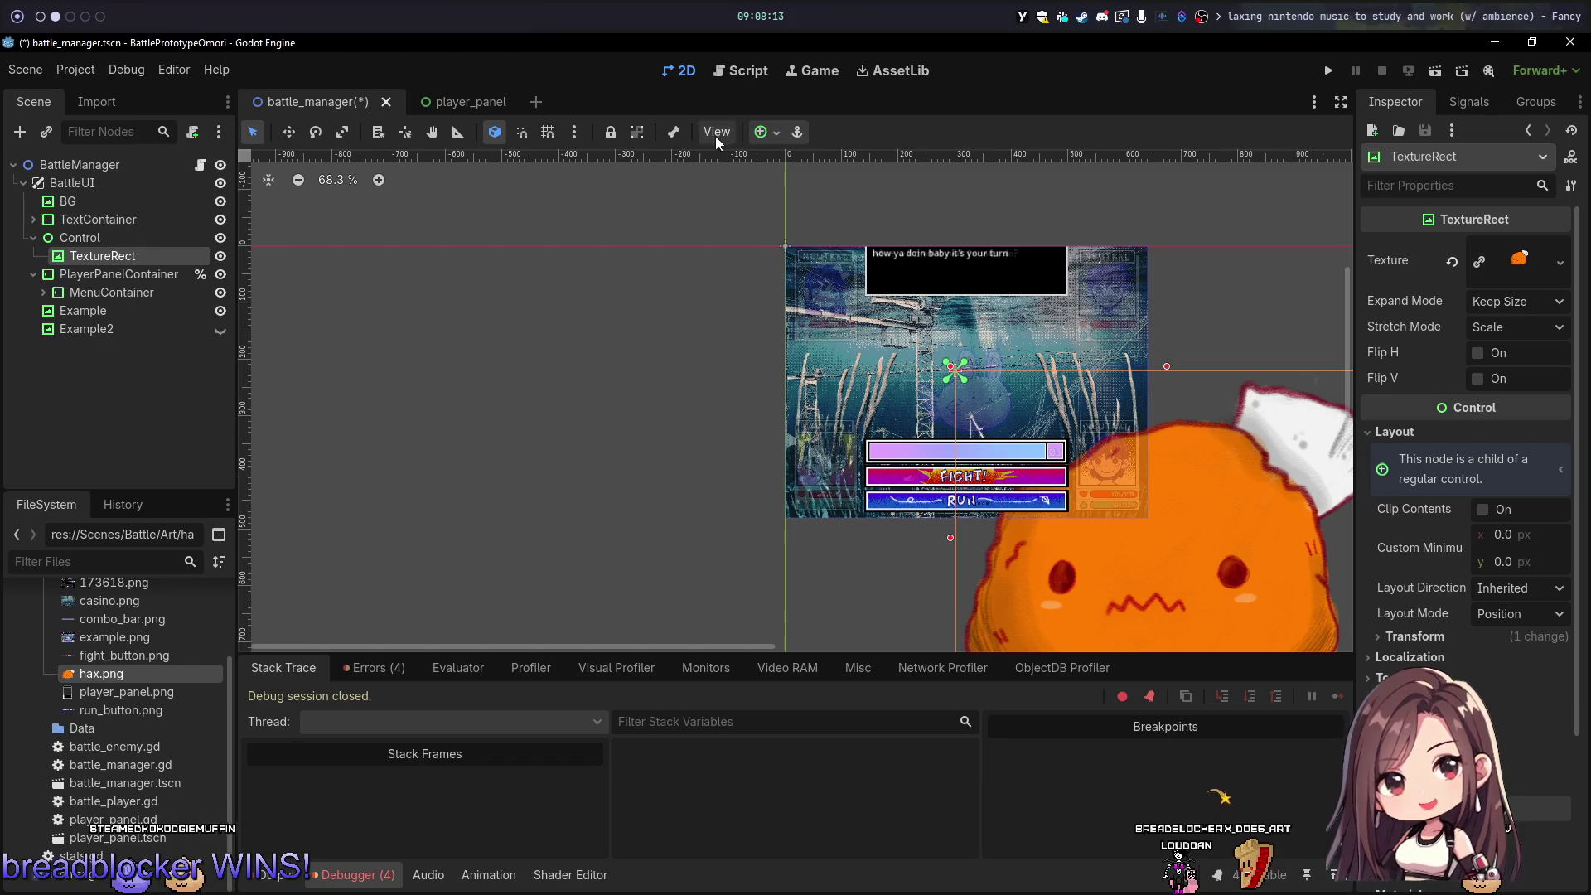
left_click(760, 132)
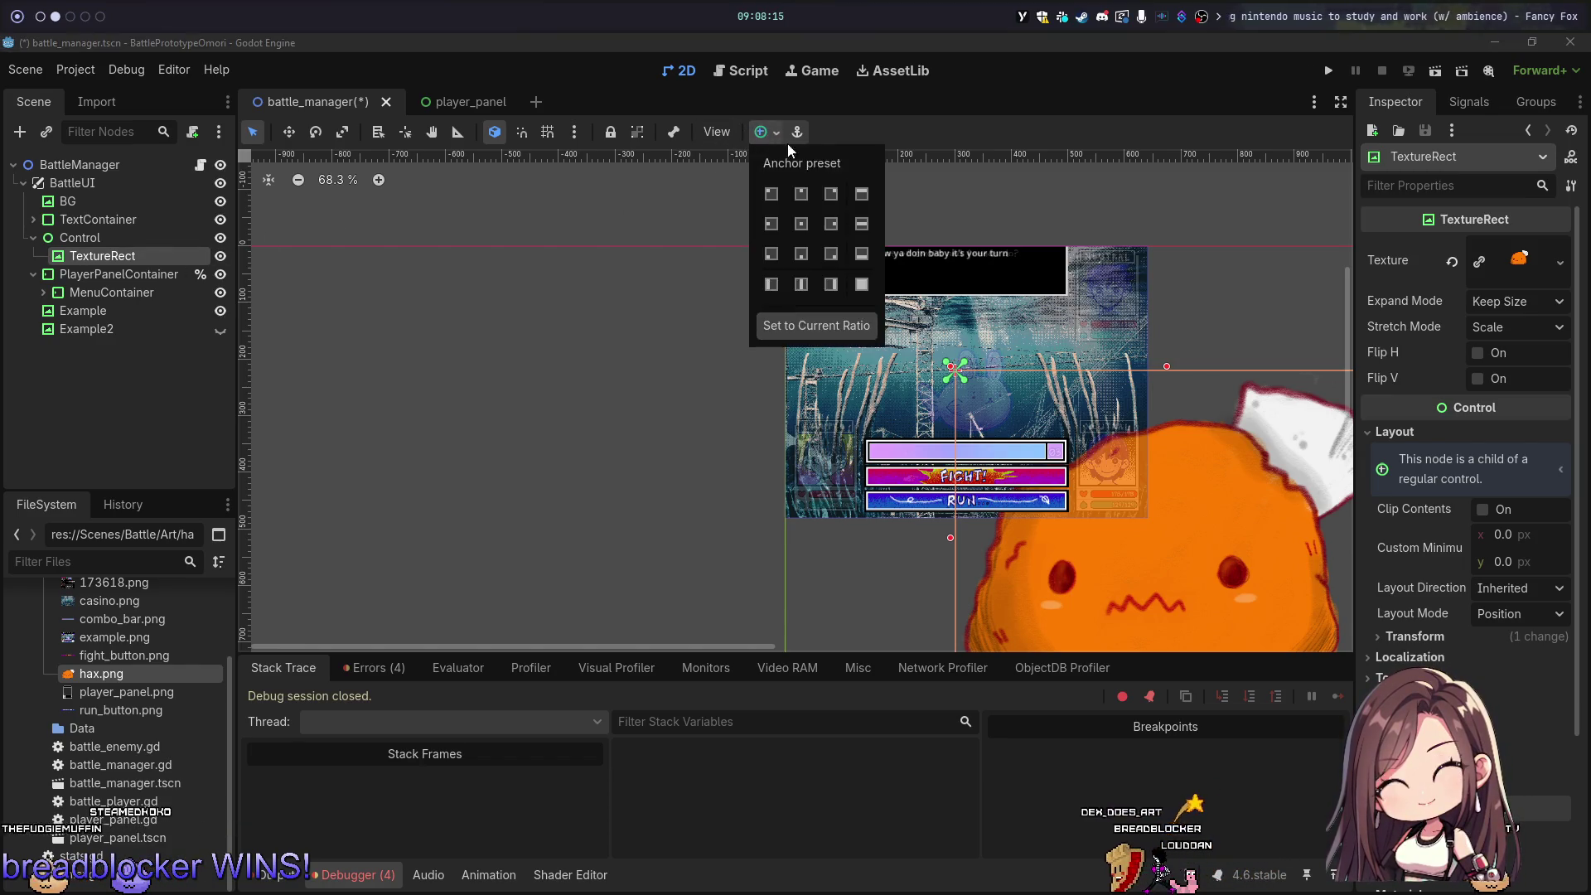
left_click(805, 222)
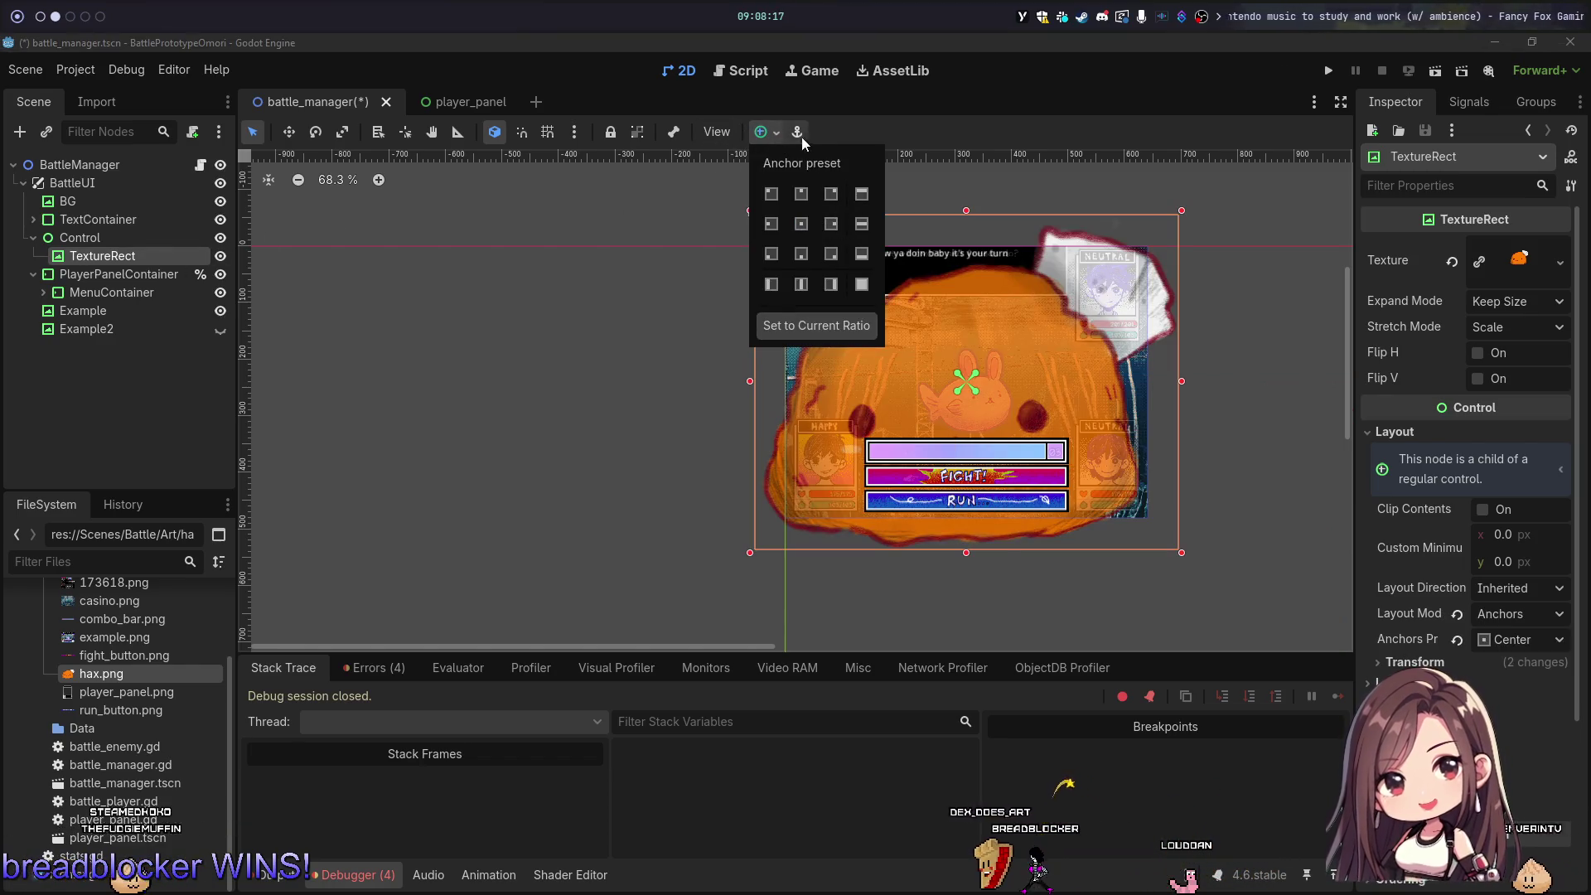
Step: Set the Control node's scale to 0.2 on both axes
left_click(152, 238)
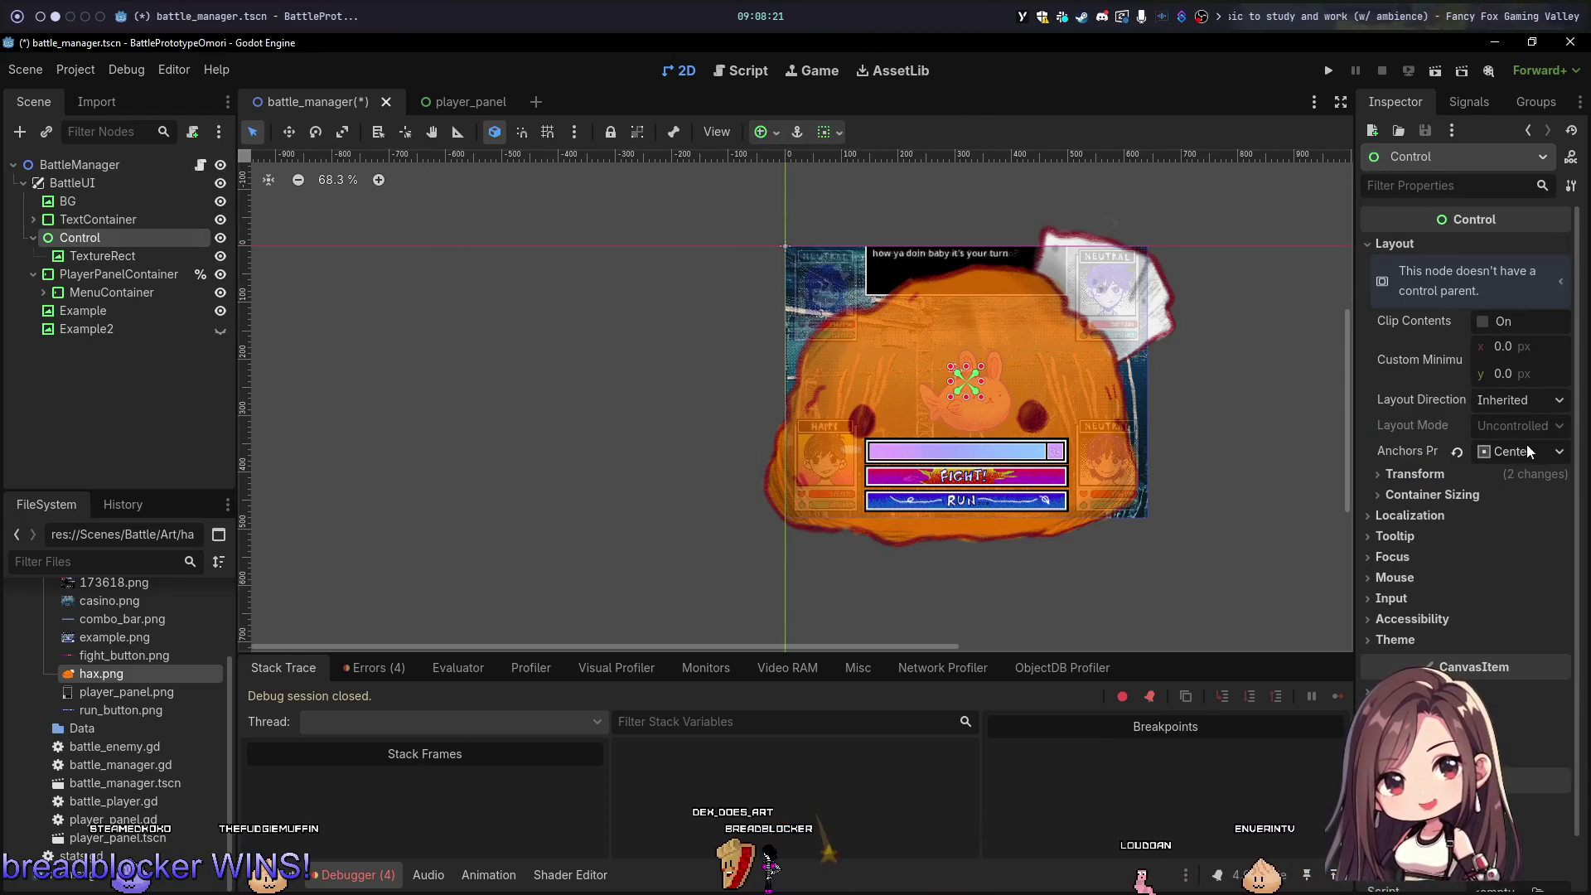
left_click(1413, 474)
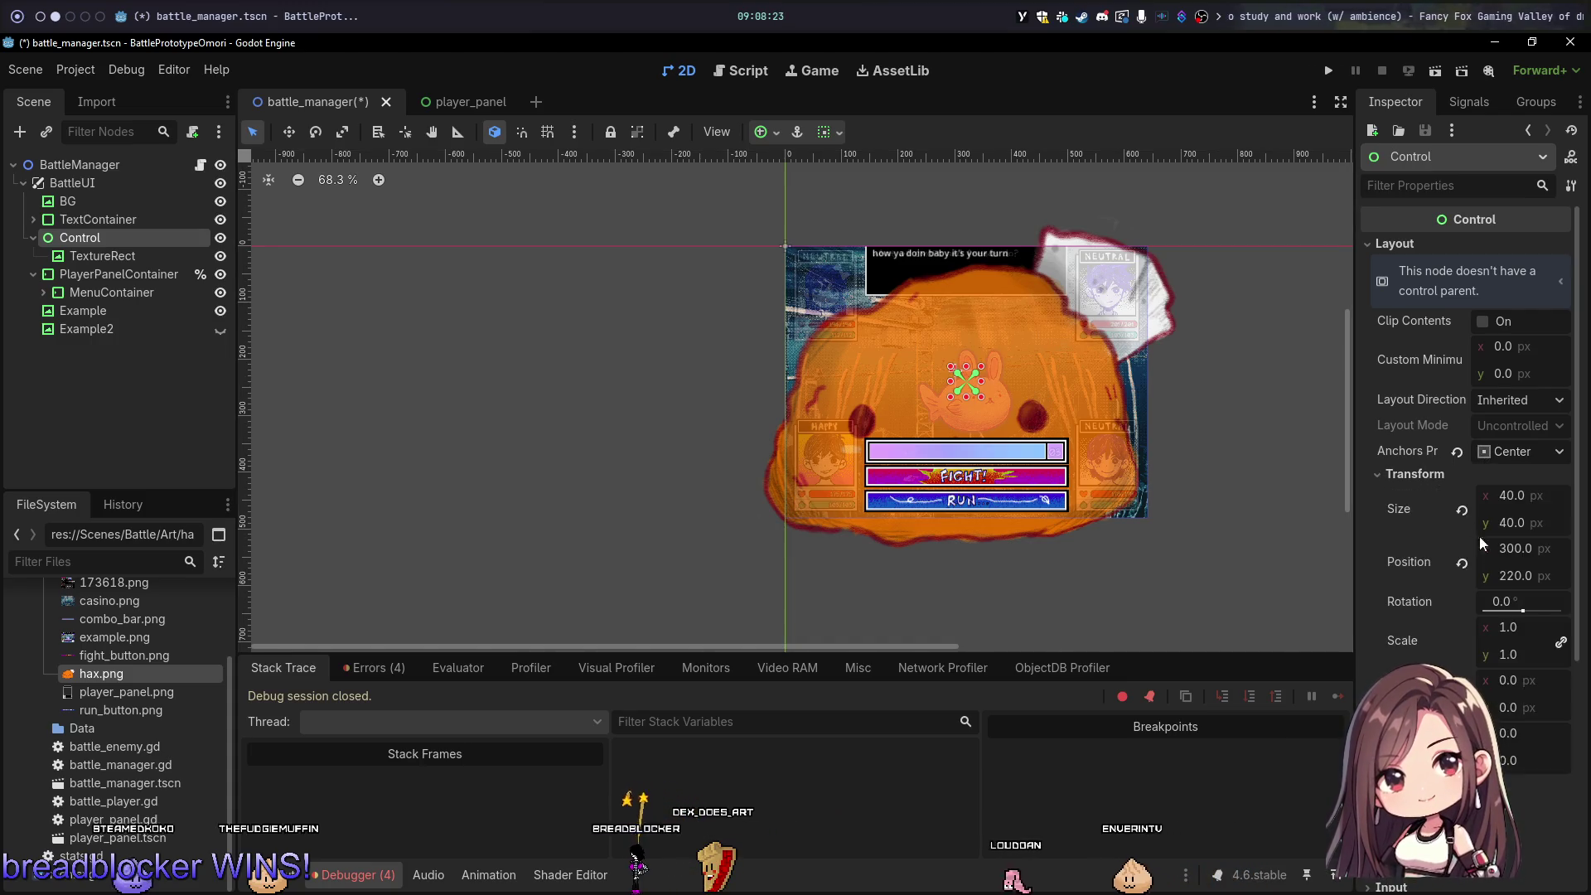
left_click(1510, 655)
type("0.2")
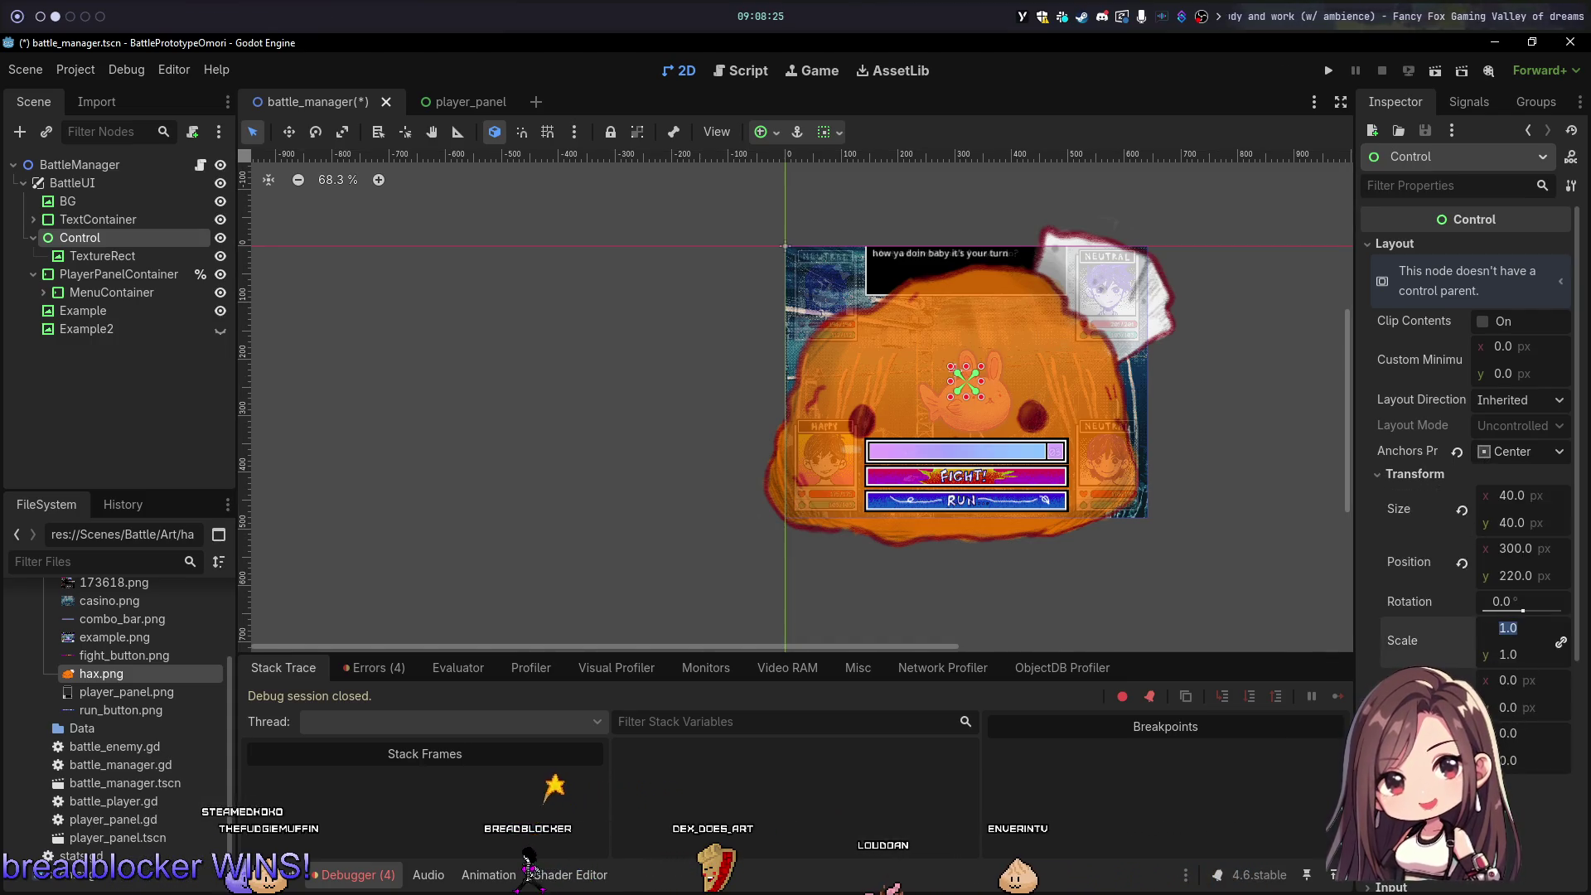
key("Return")
scroll(970, 373, "up", 7)
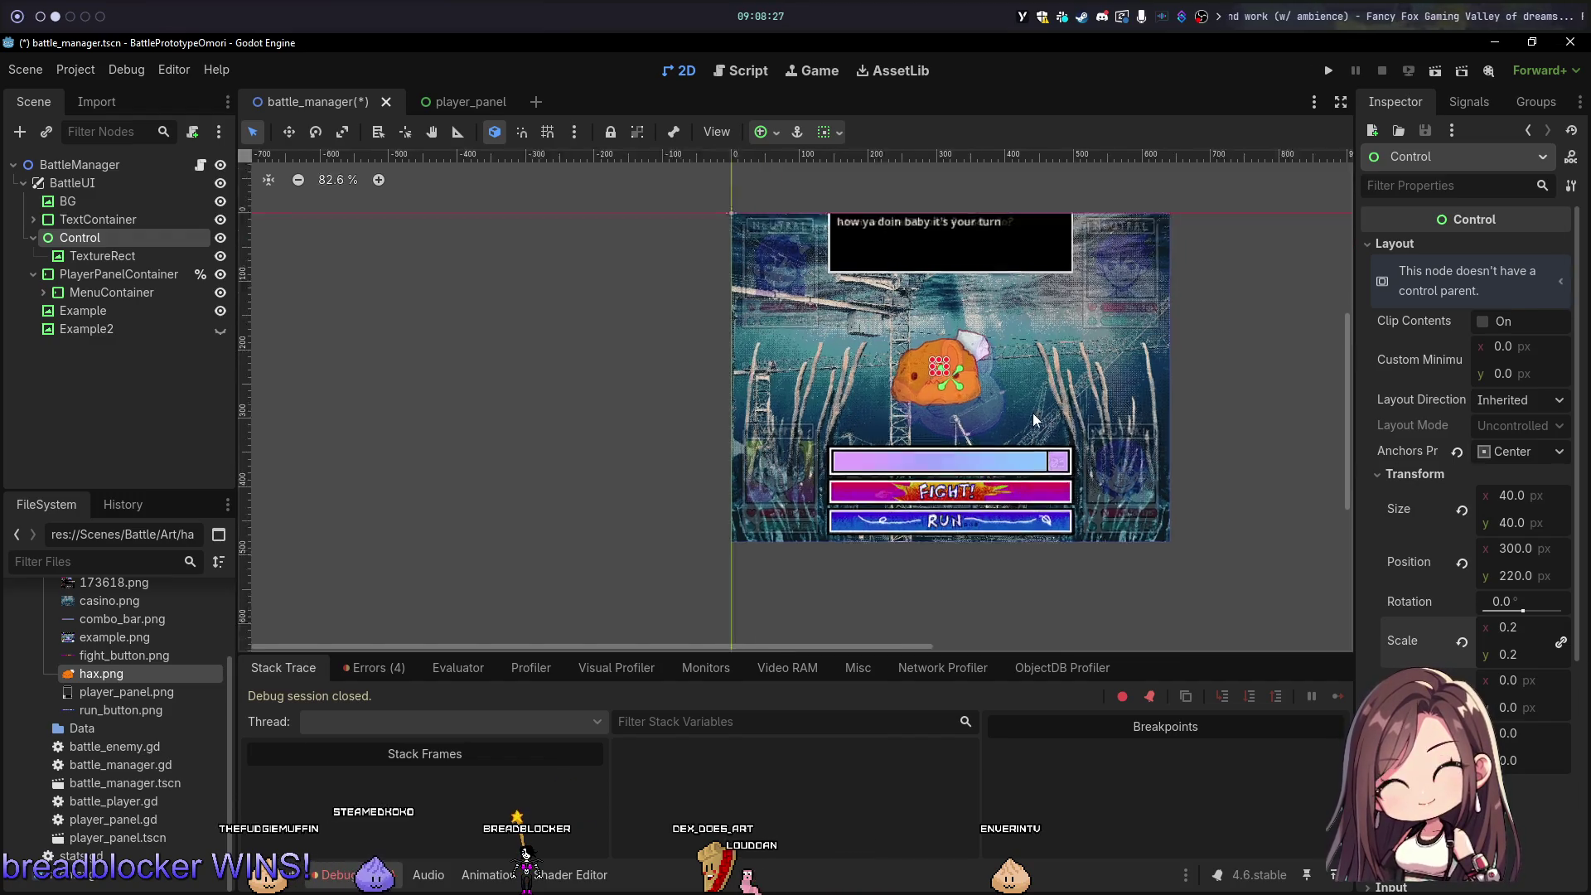
scroll(970, 373, "down", 5)
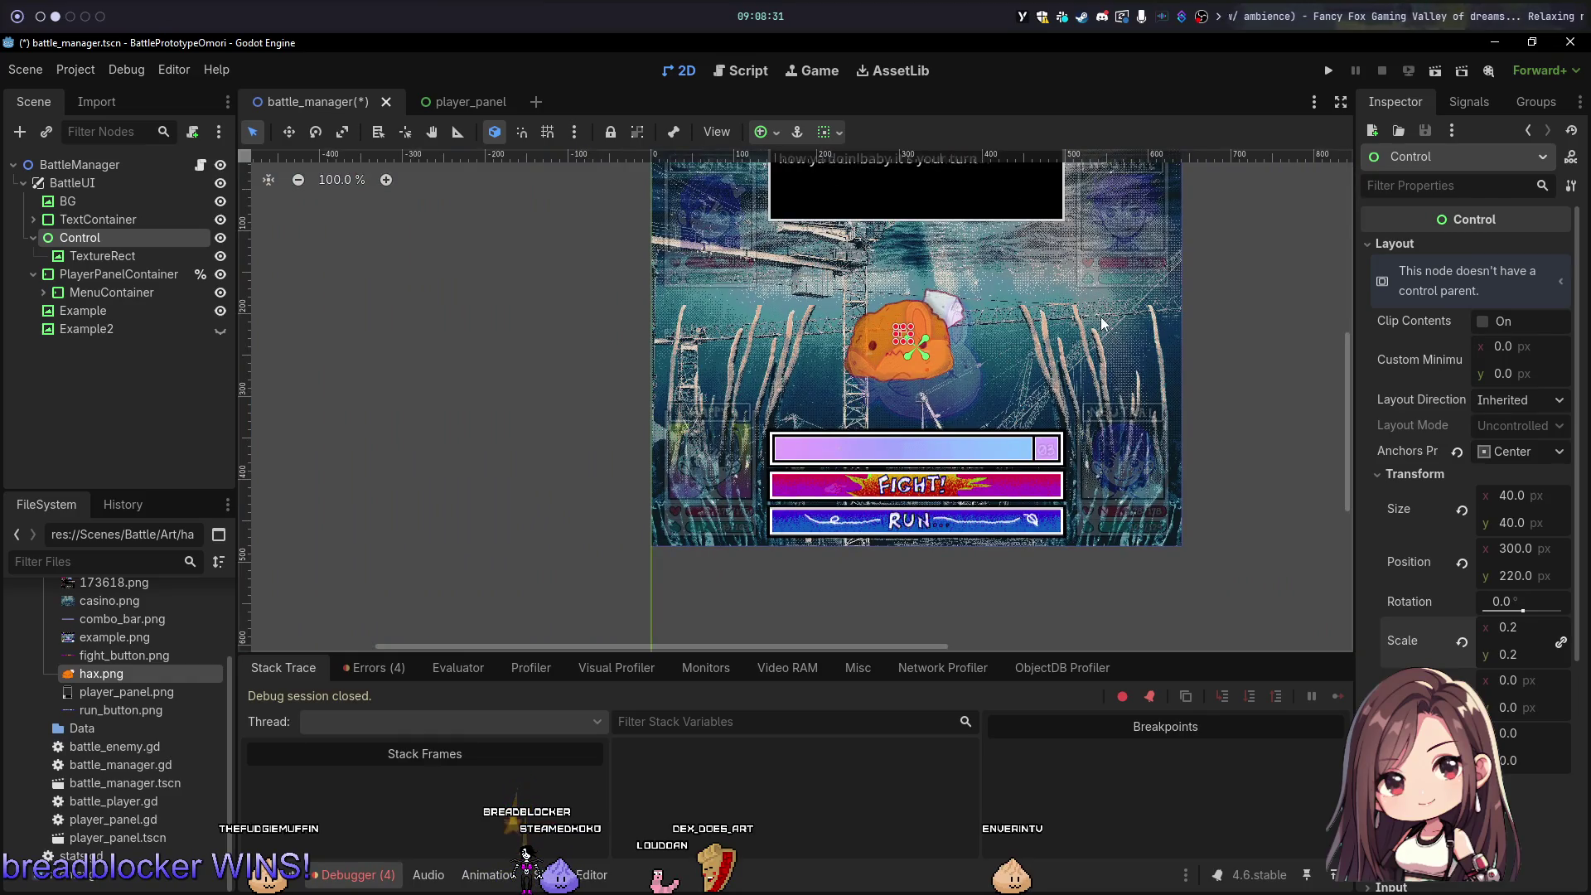
left_click_drag(1102, 324, 1151, 450)
Step: Save the battle scene, test-run it with F5, then stop the game
key("ctrl+s")
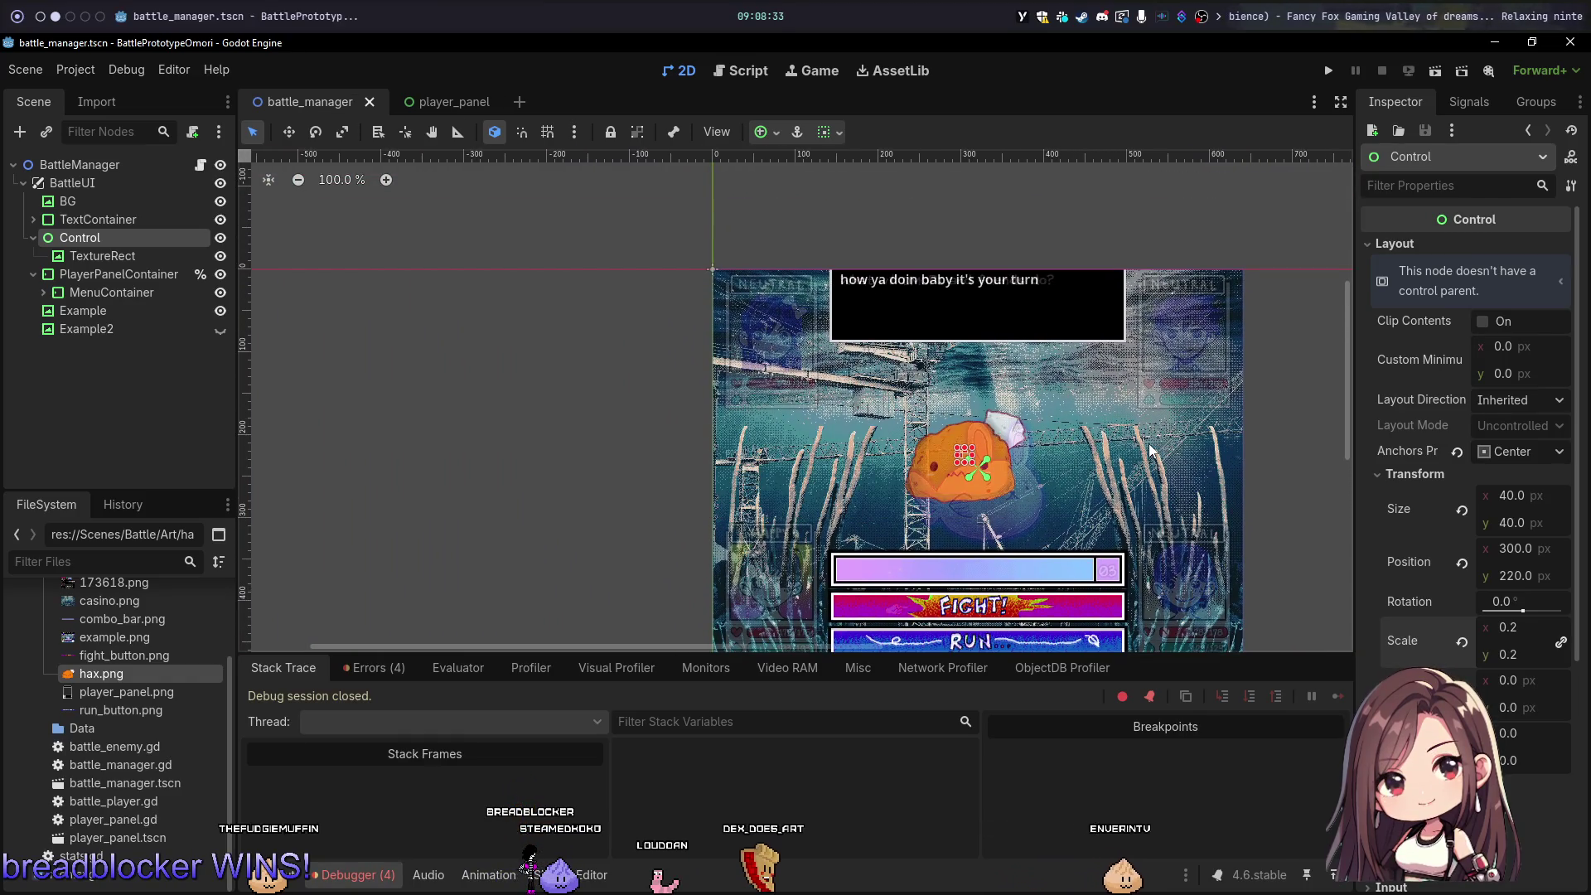
key("F5")
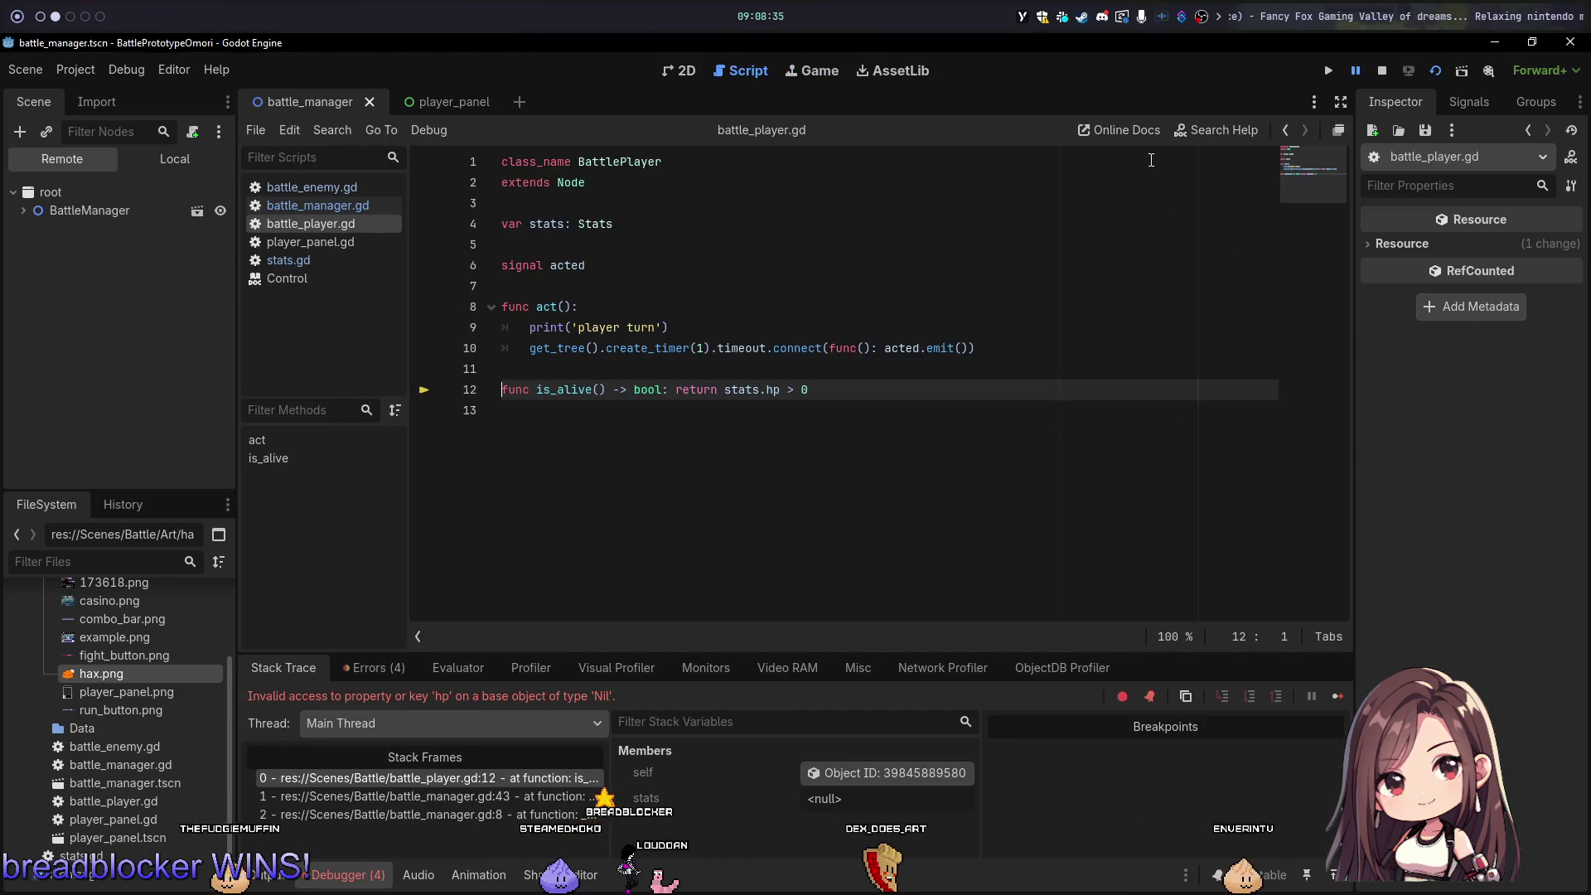
left_click(1390, 68)
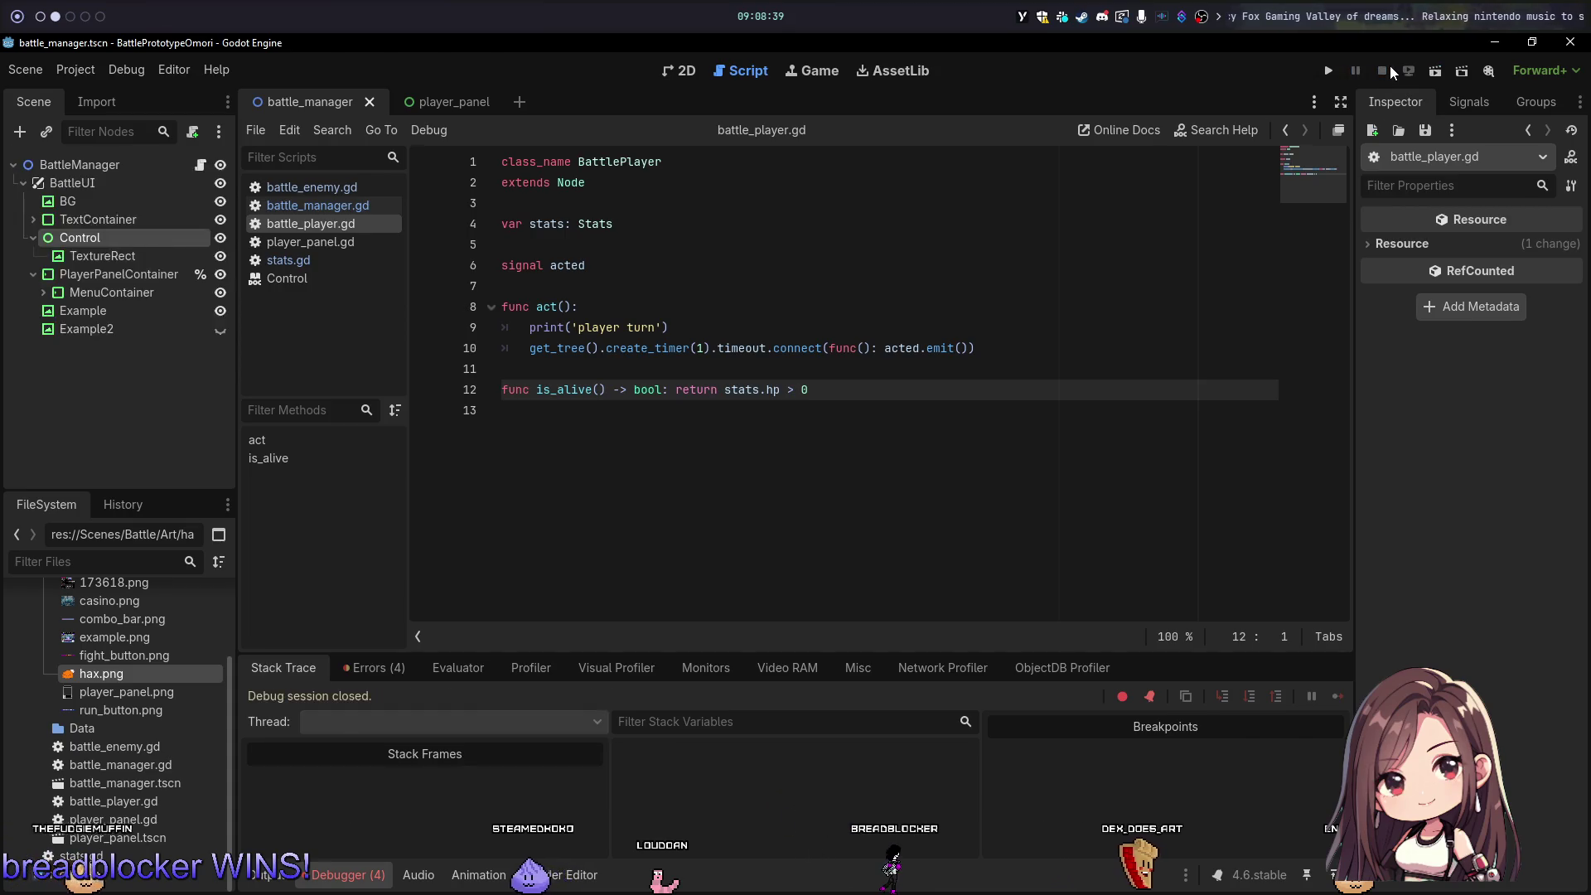
key("alt+1")
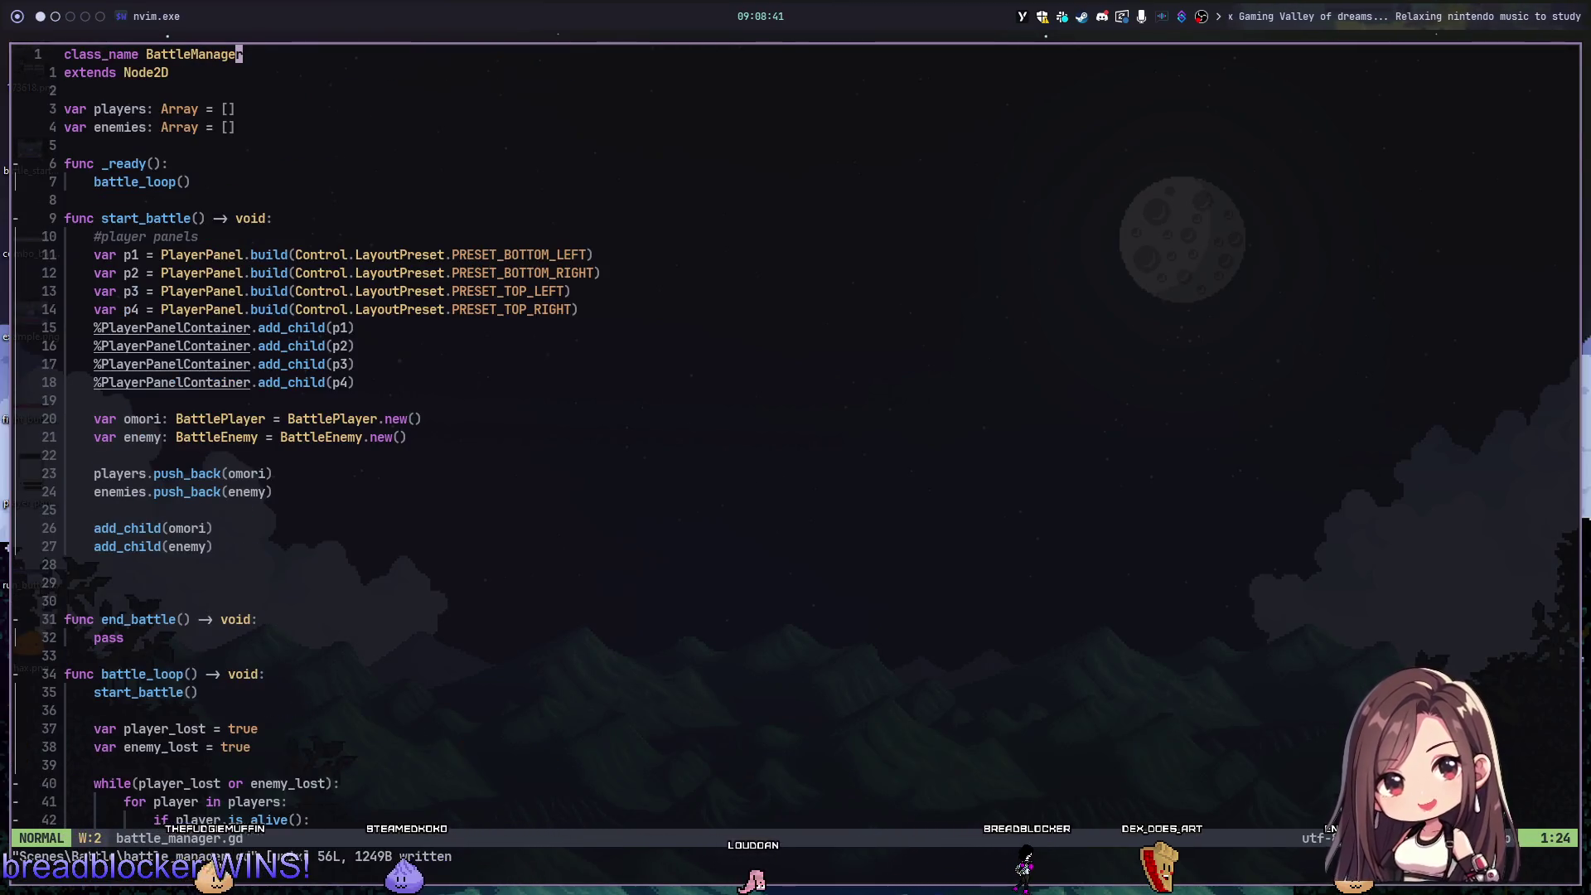
Step: Move to the BattlePlayer creation line in battle_manager.gd, then bring up Chrome's raid list
key("j")
key("j")
key("j")
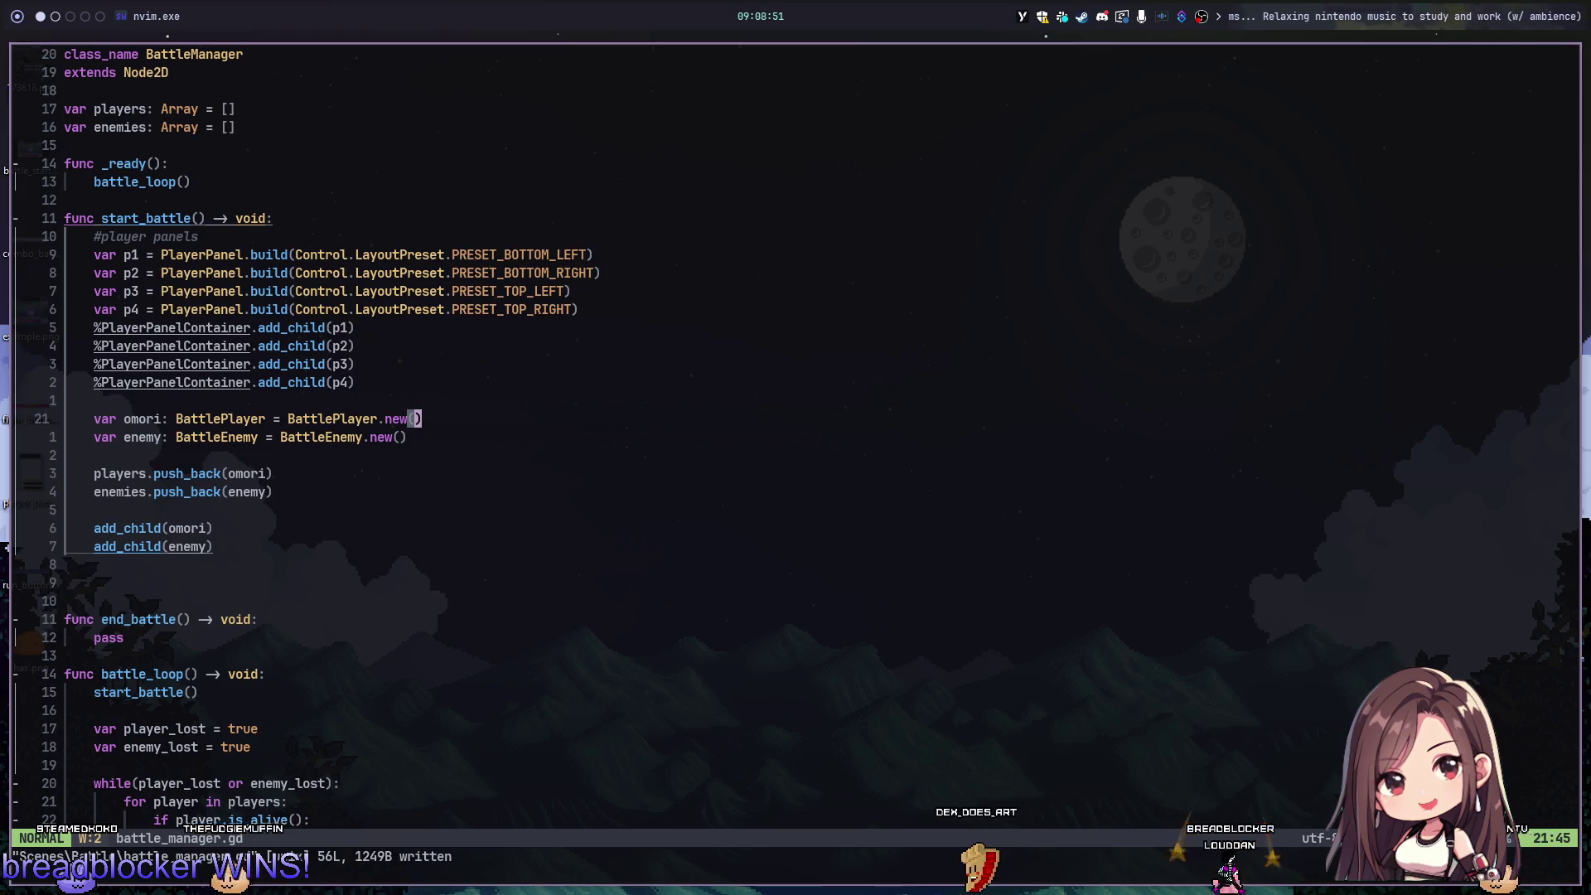
key("alt+2")
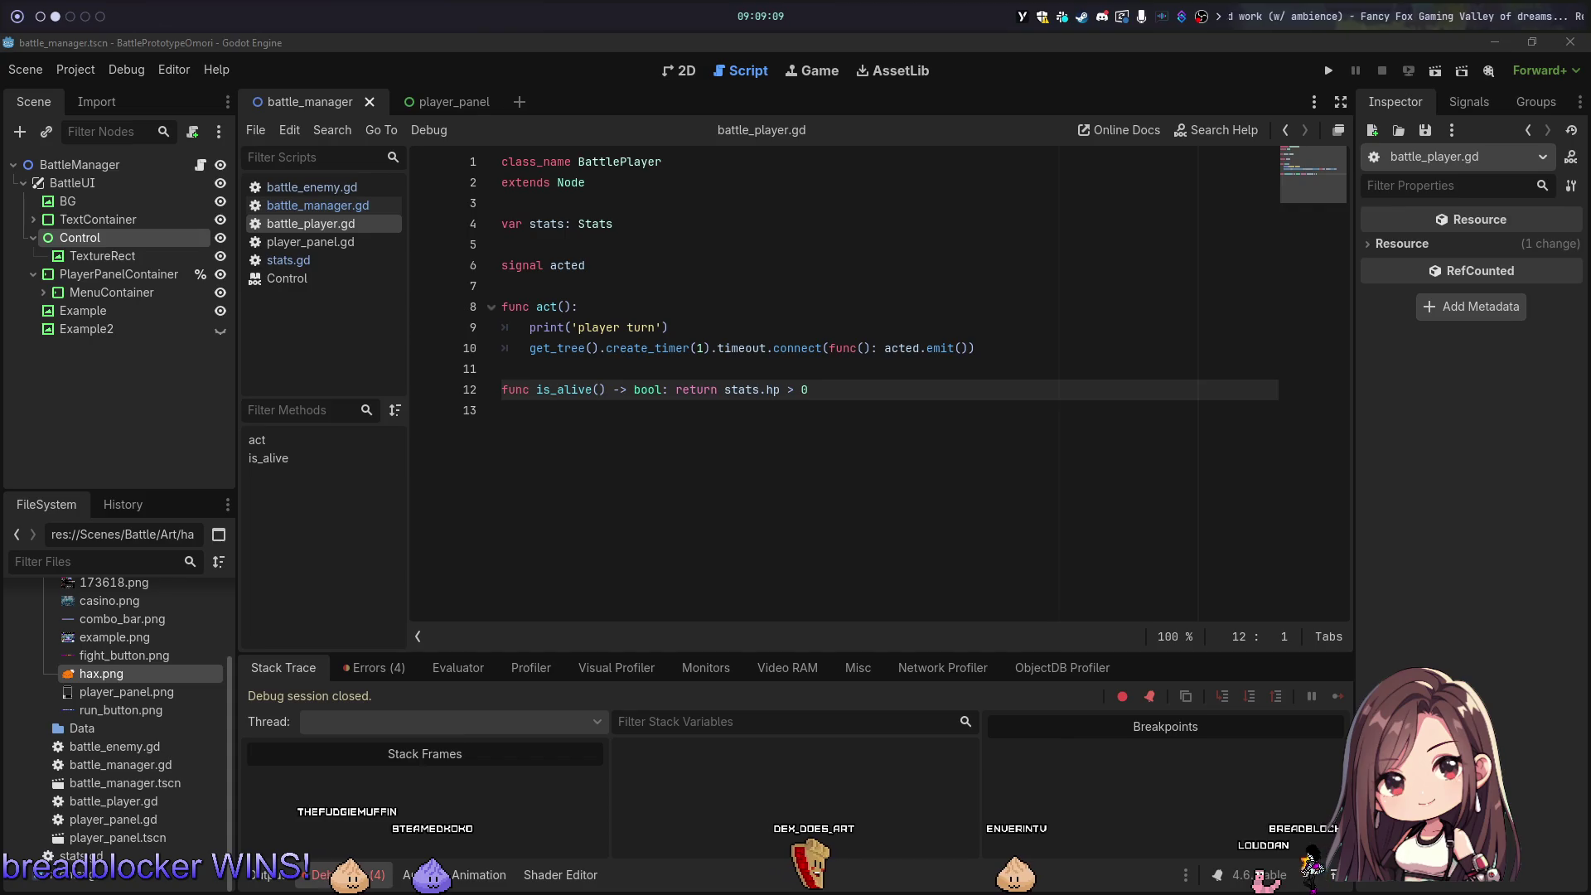
key("super+3")
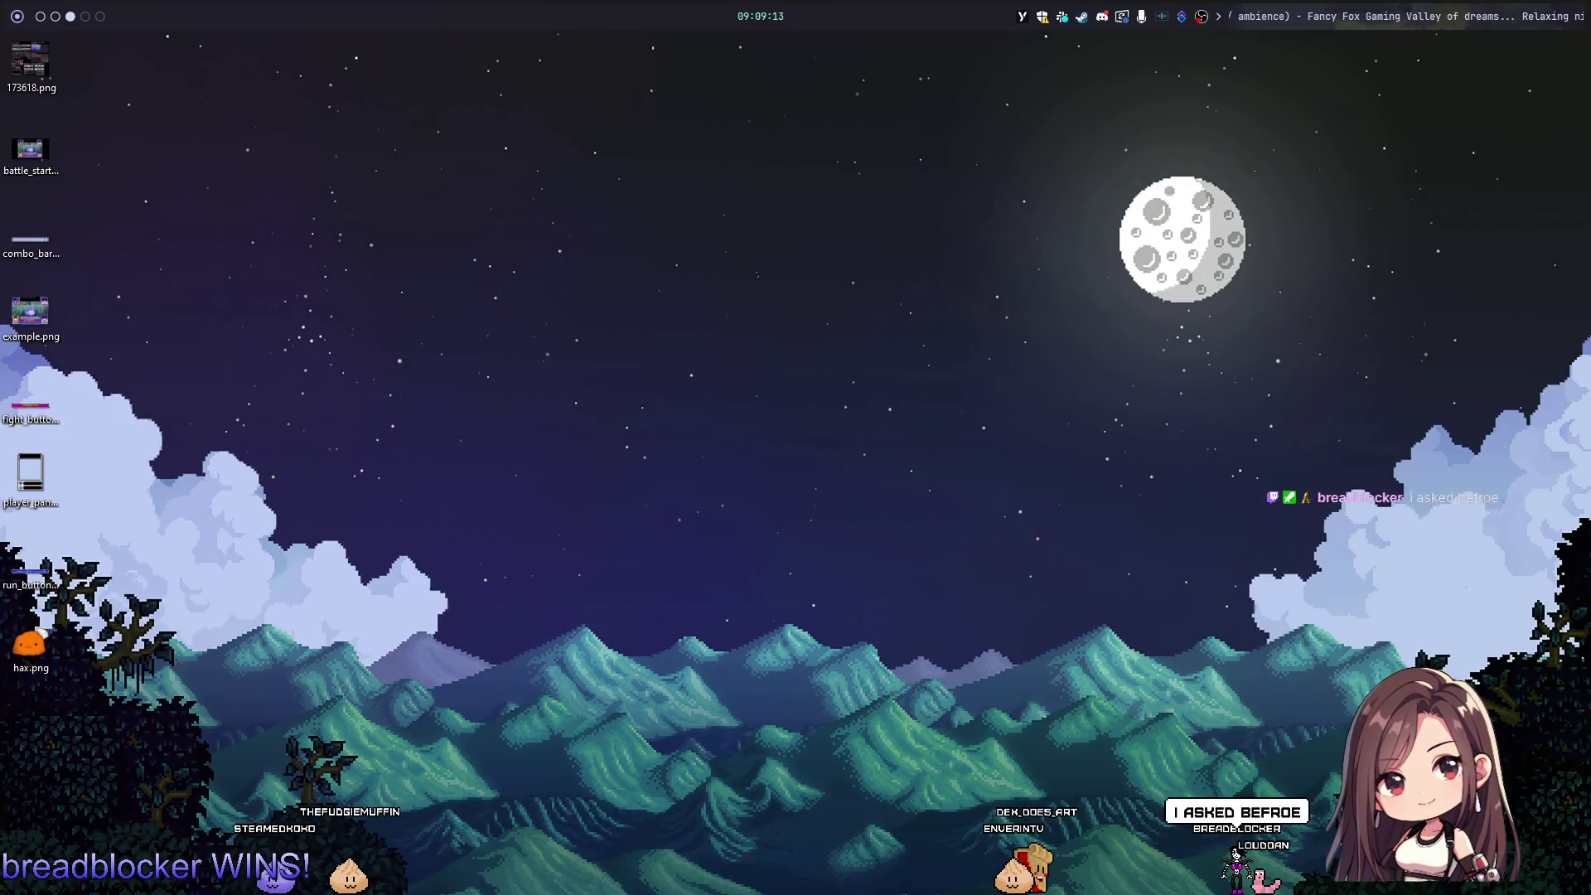
key("super+s")
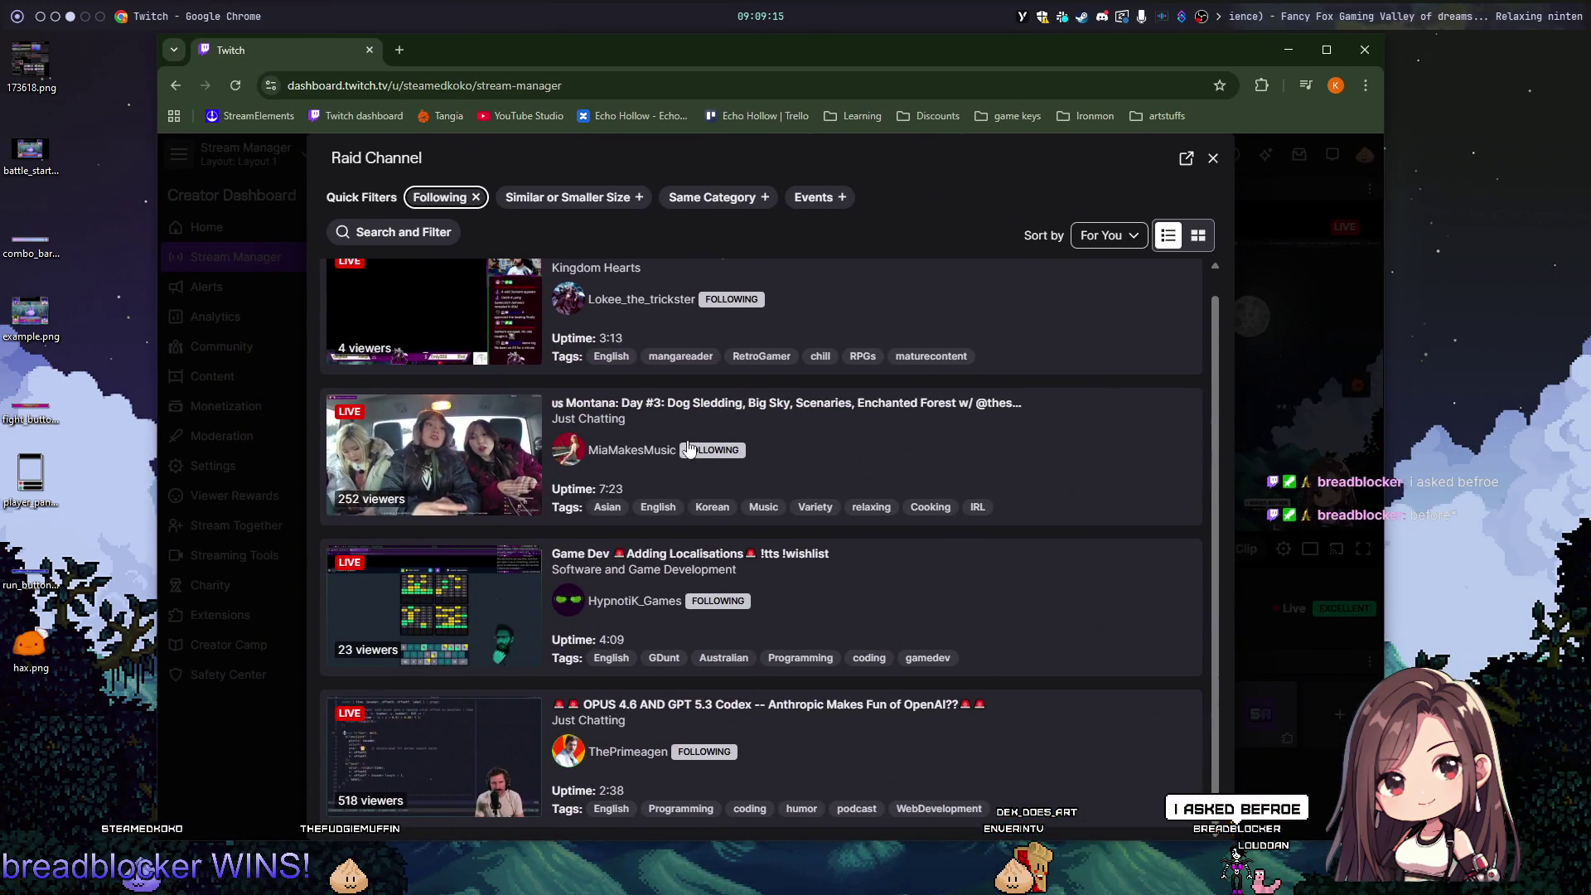
Step: Raid the followed Kingdom Hearts channel immediately via Start Raid and Raid Now
scroll(688, 448, "up", 1)
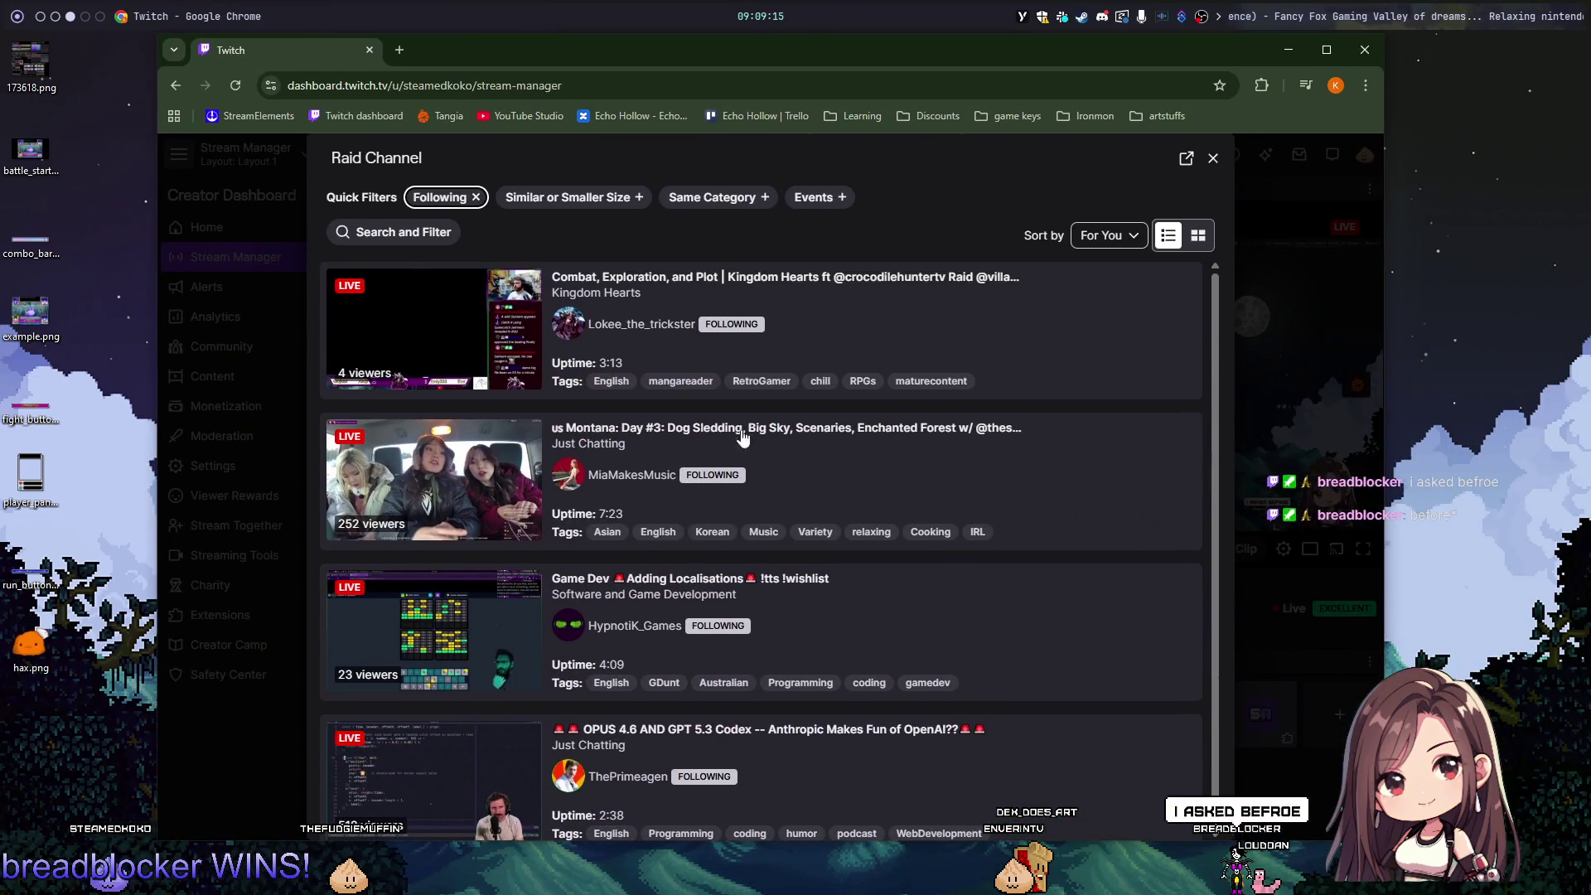
left_click(1077, 322)
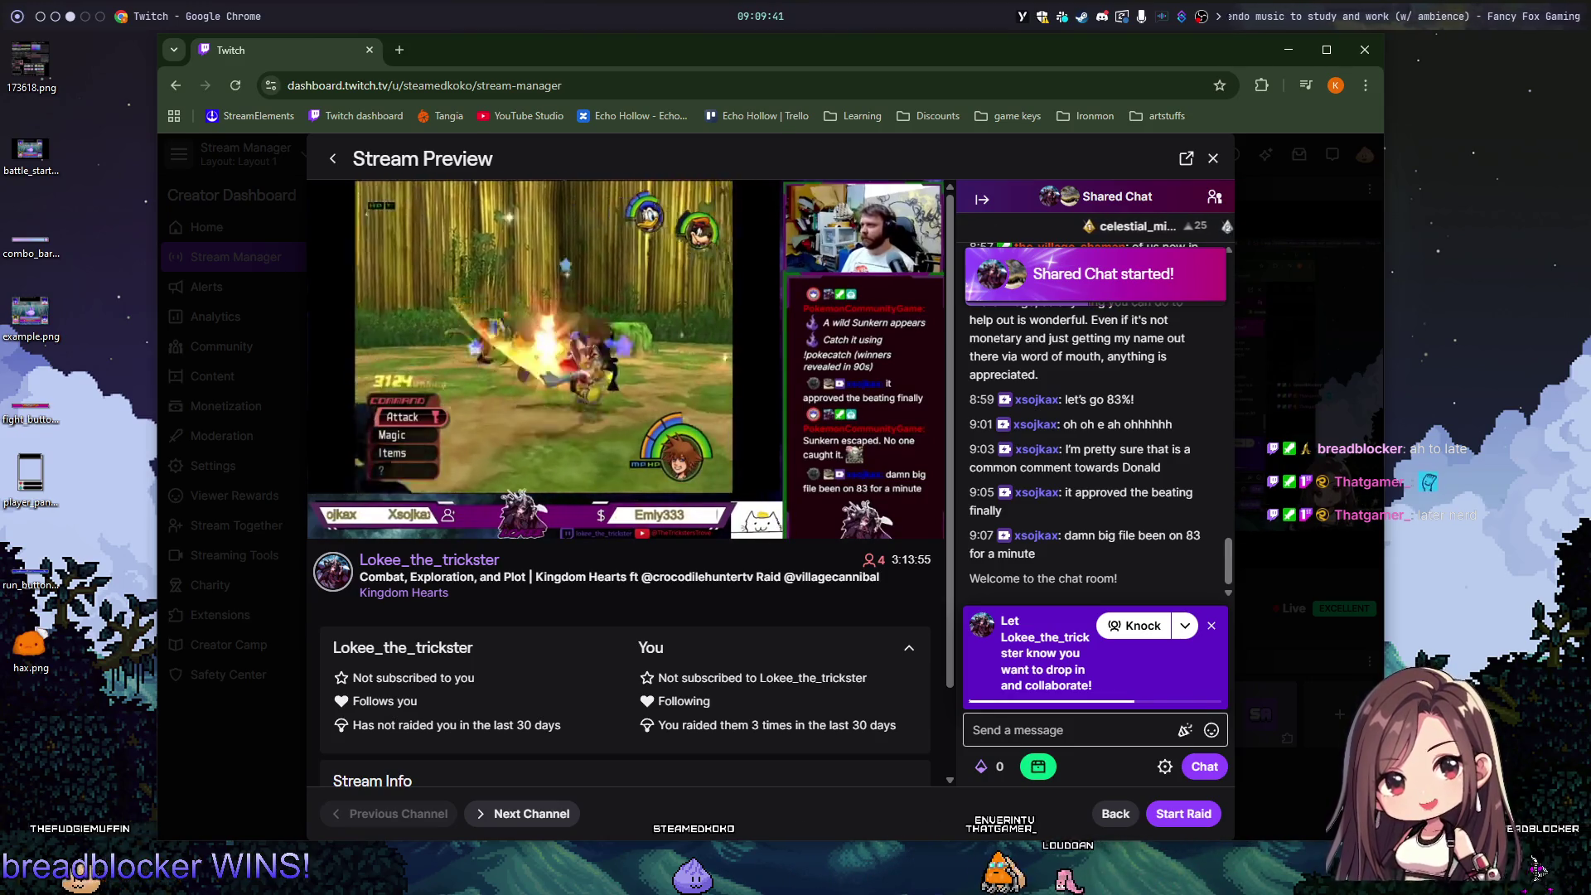
left_click(1169, 817)
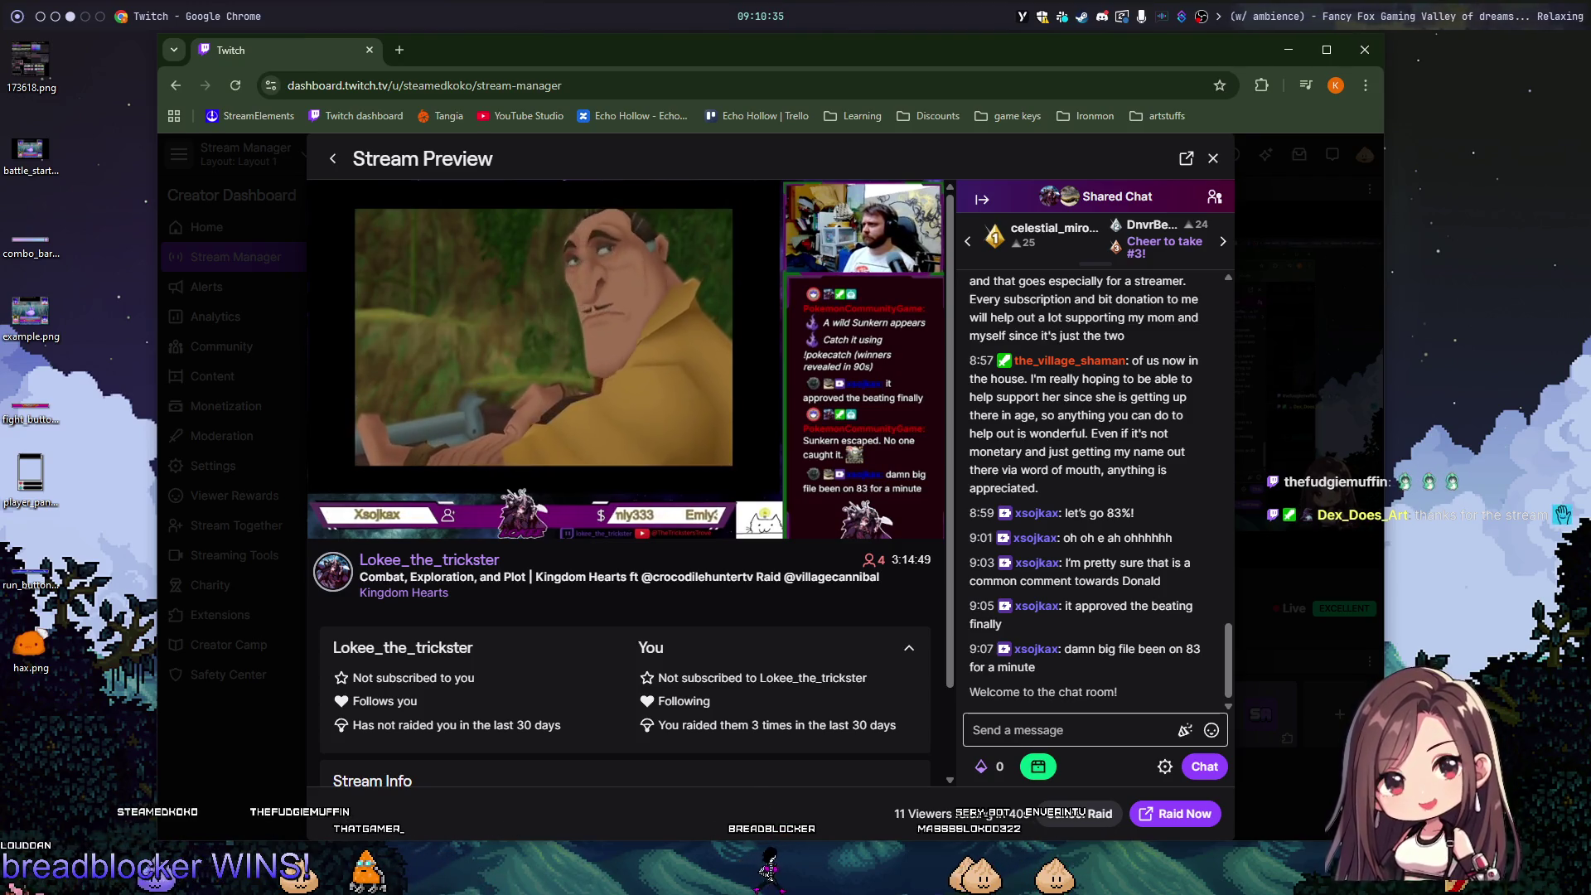
left_click(1176, 813)
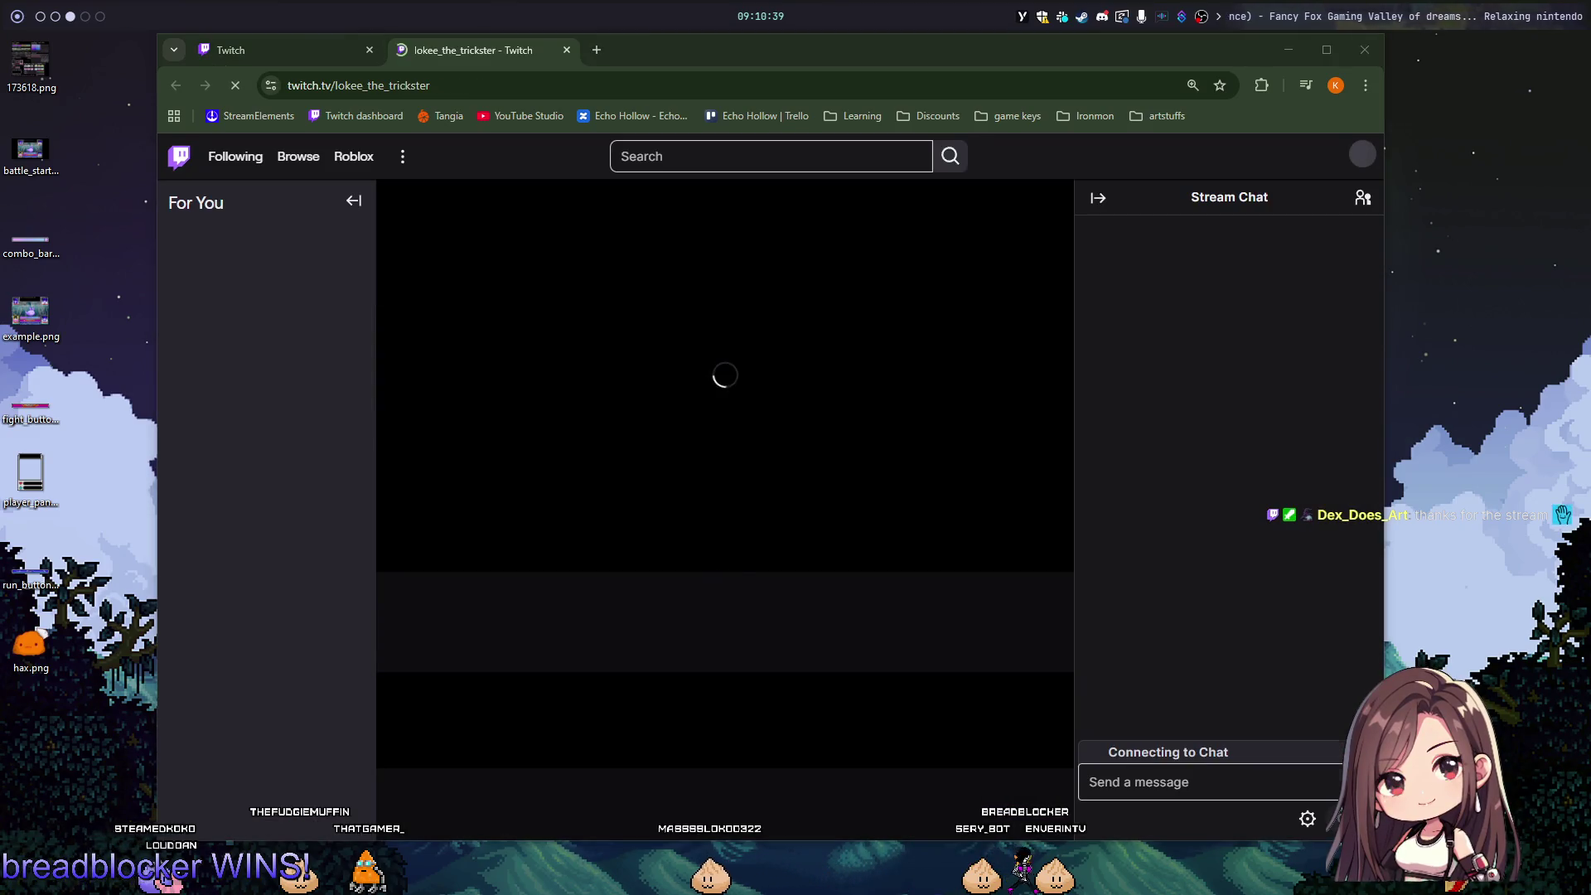